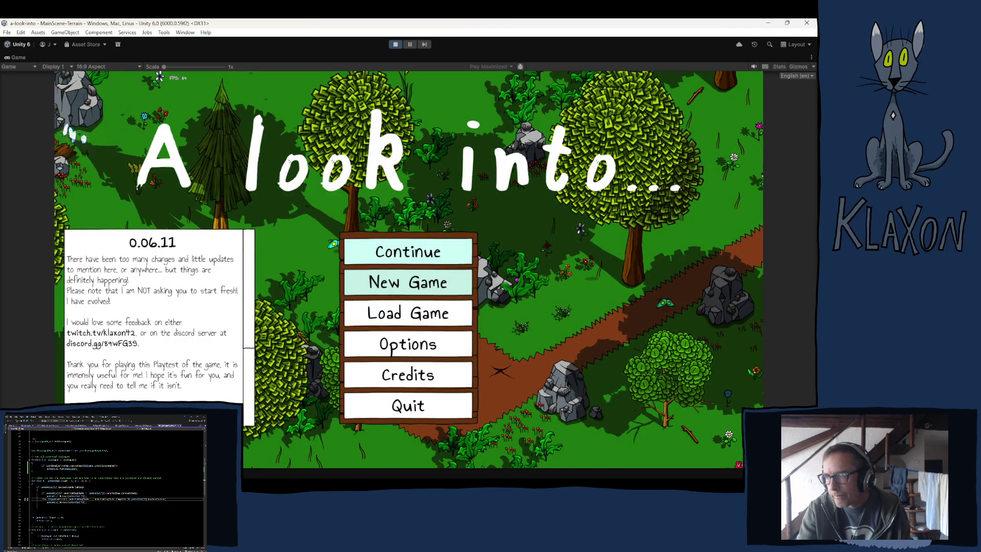
# Continue the saved game and walk the character through the forest toward the villagers.
pyautogui.press('Return')
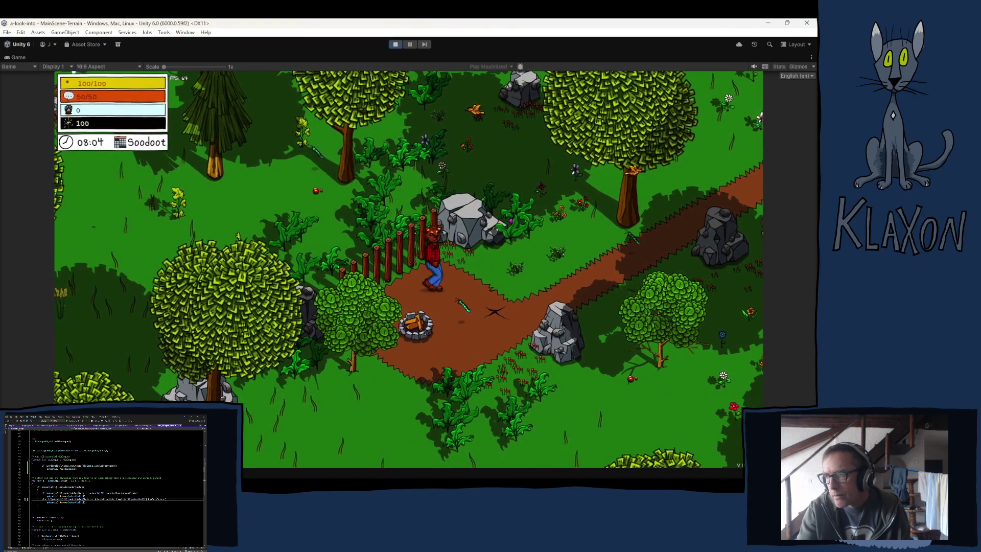
pyautogui.press('d')
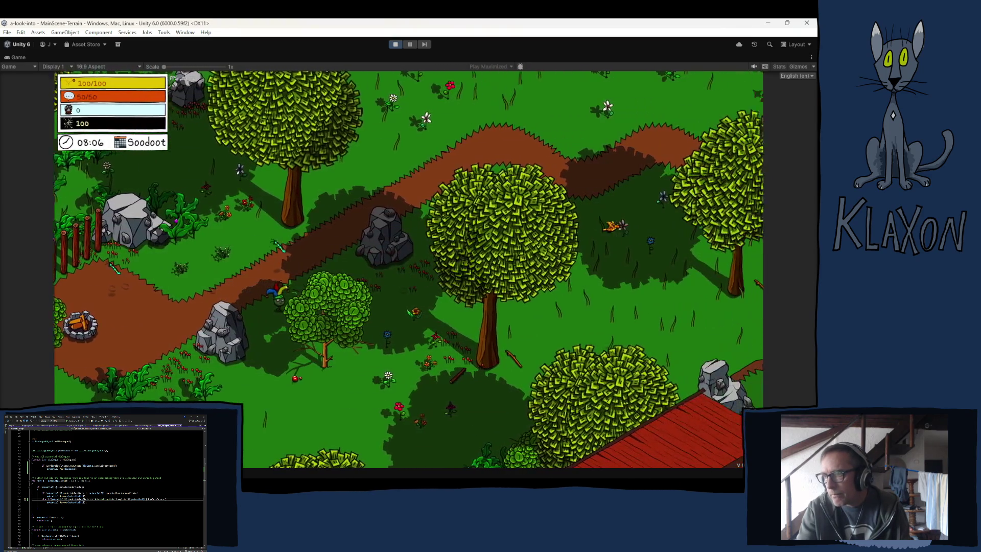
pyautogui.press('d')
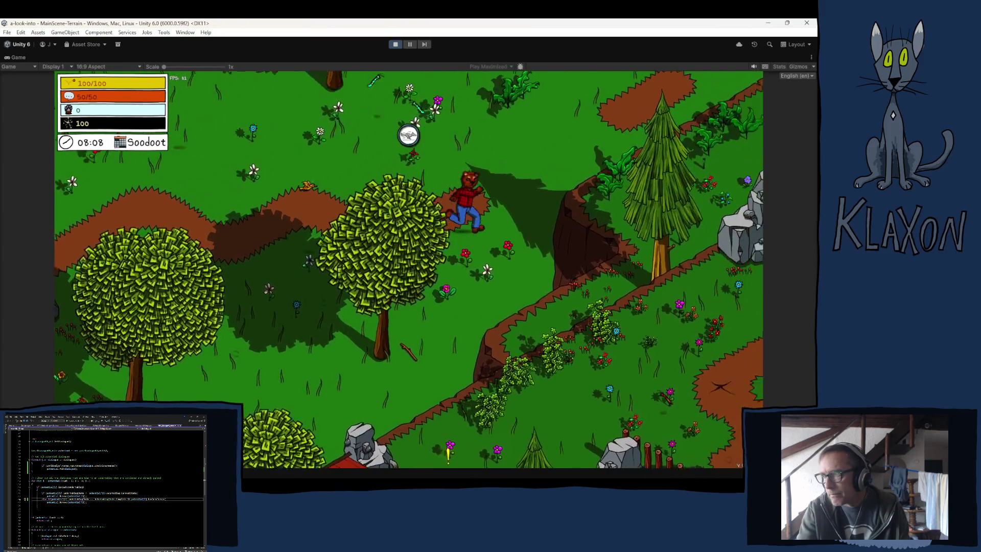
pyautogui.press('d')
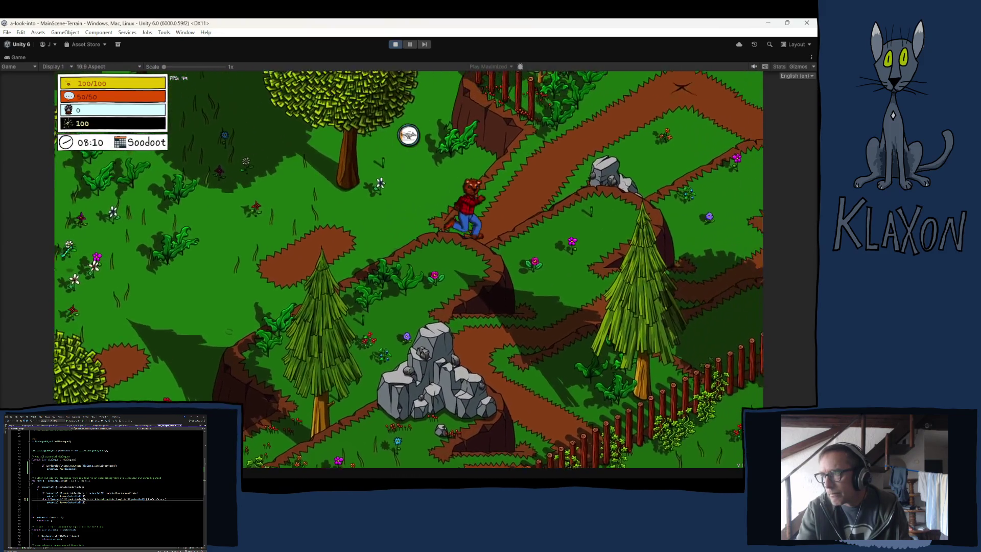
pyautogui.press('a')
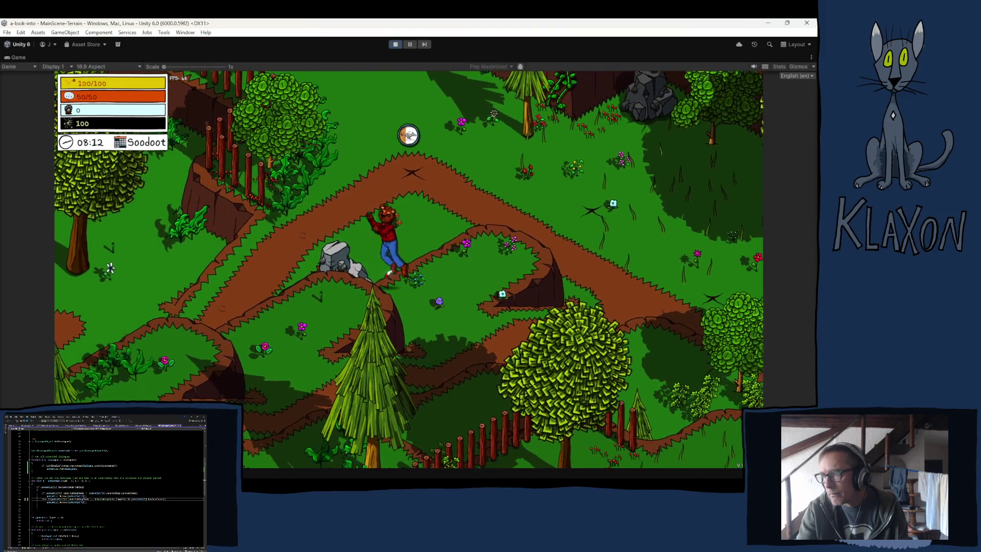
pyautogui.press('a')
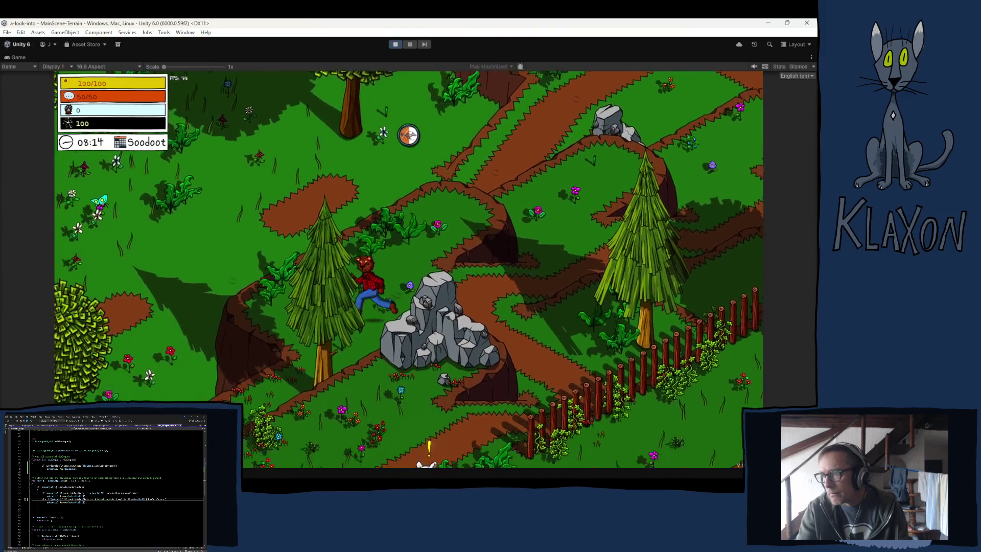
# Talk to the villager and Manuela, step through her greeting lines, then stop Play mode.
pyautogui.press('e')
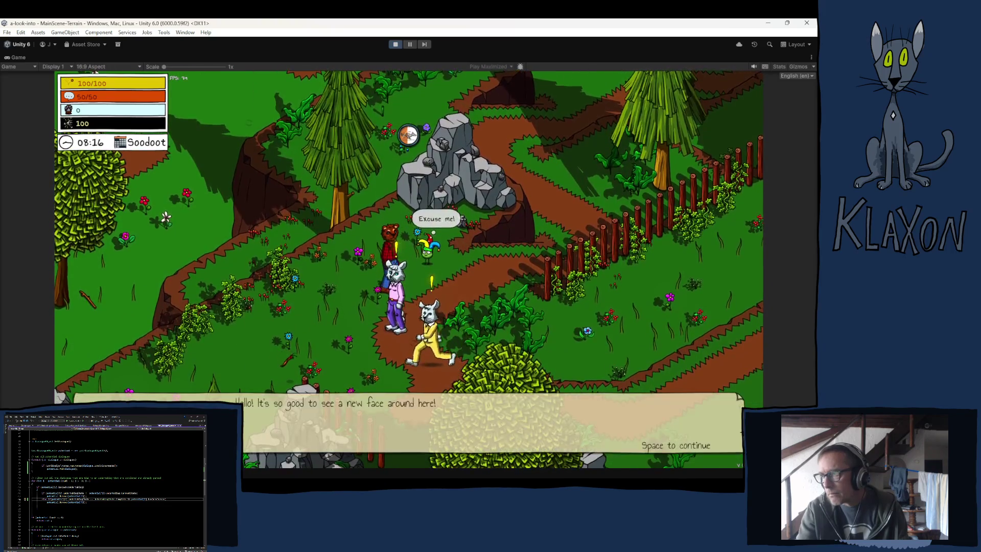
pyautogui.press('space')
pyautogui.press('space')
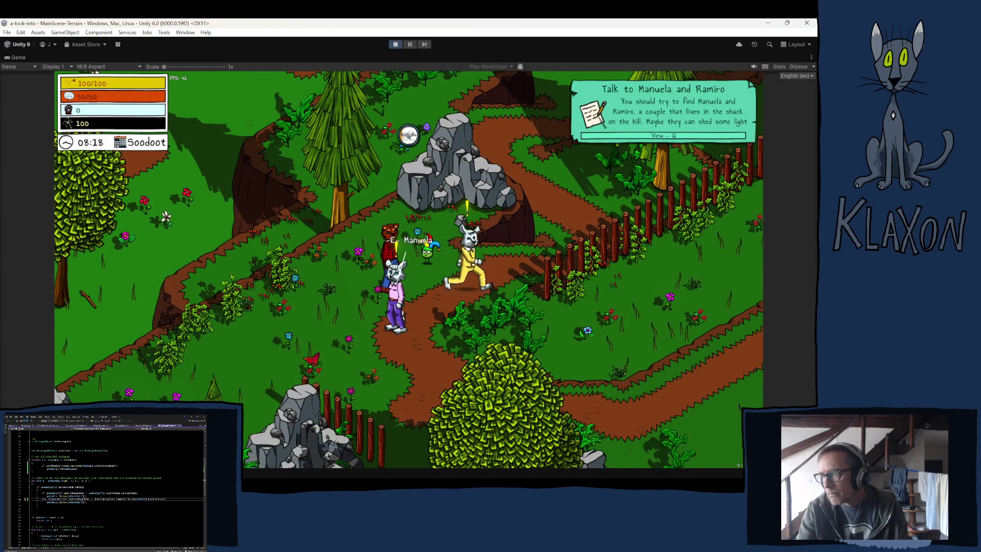
pyautogui.press('e')
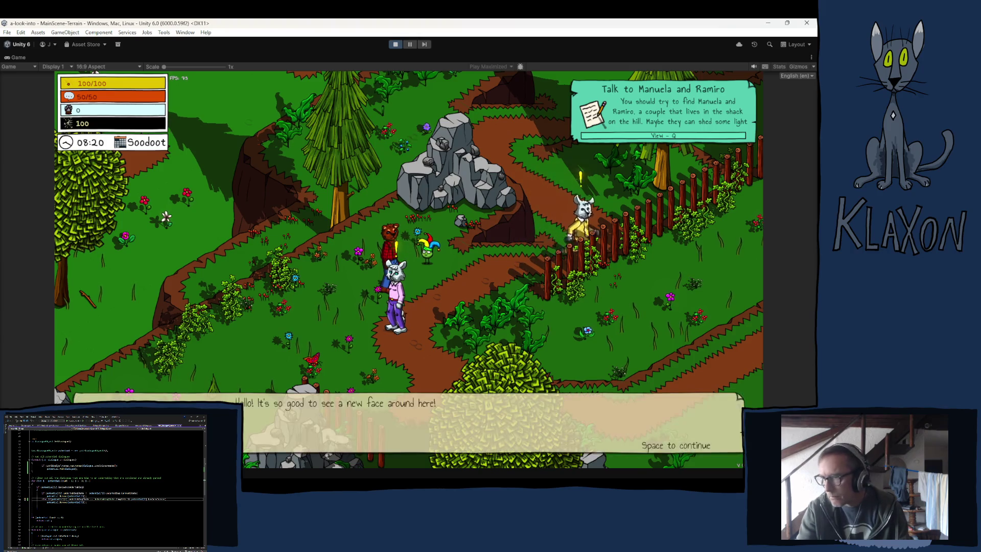
pyautogui.press('space')
pyautogui.press('space')
pyautogui.press('e')
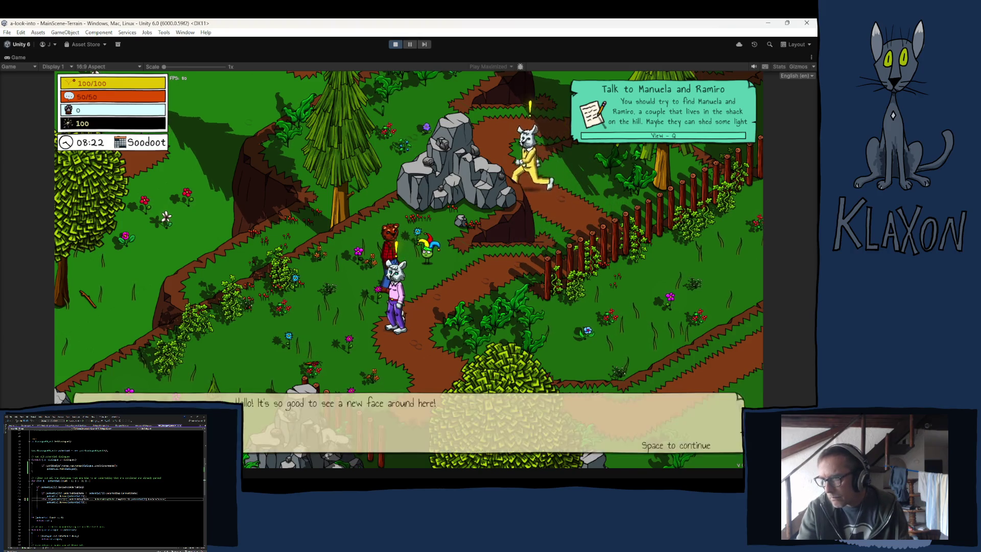
pyautogui.press('space')
pyautogui.press('space')
pyautogui.press('e')
pyautogui.press('space')
pyautogui.press('space')
pyautogui.press('e')
pyautogui.press('space')
pyautogui.press('space')
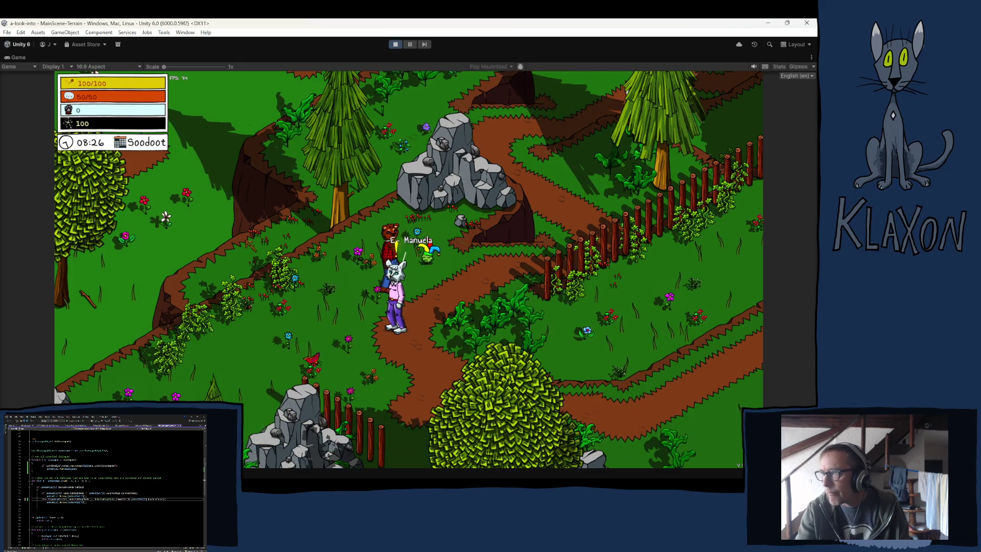
pyautogui.click(395, 44)
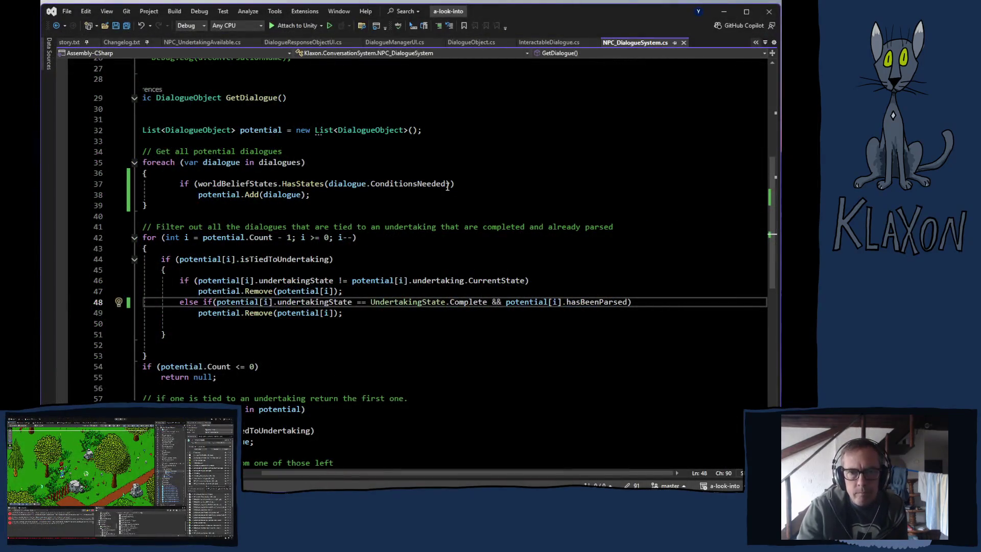
# In NPC_UndertakingAvailable.cs, brace the isTiedToUndertaking check and move SetActive(true) inside it.
pyautogui.click(197, 44)
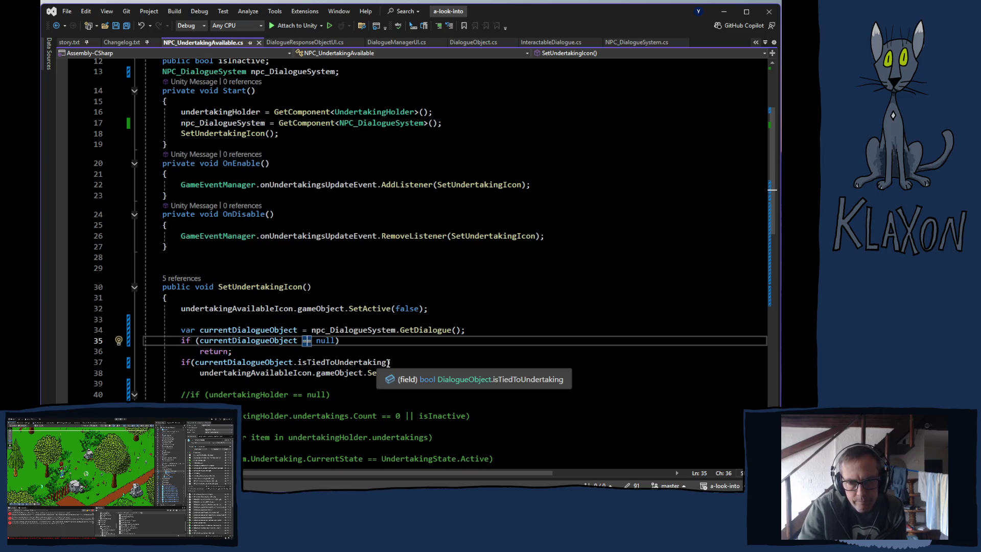
pyautogui.click(400, 363)
pyautogui.write('){')
pyautogui.press('Return')
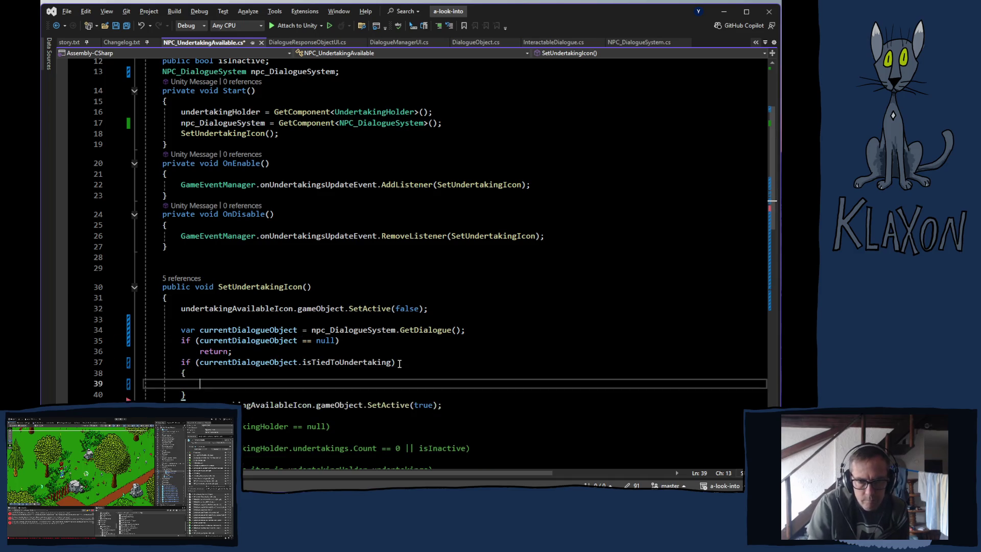
pyautogui.moveTo(200, 405)
pyautogui.mouseDown()
pyautogui.moveTo(430, 418)
pyautogui.moveTo(447, 405)
pyautogui.mouseUp()
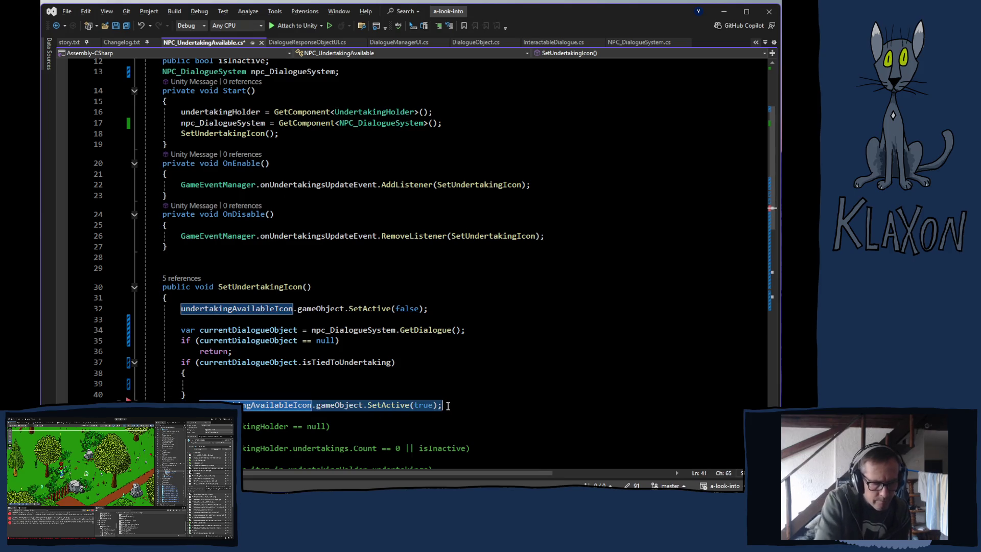
pyautogui.hotkey('ctrl', 'x')
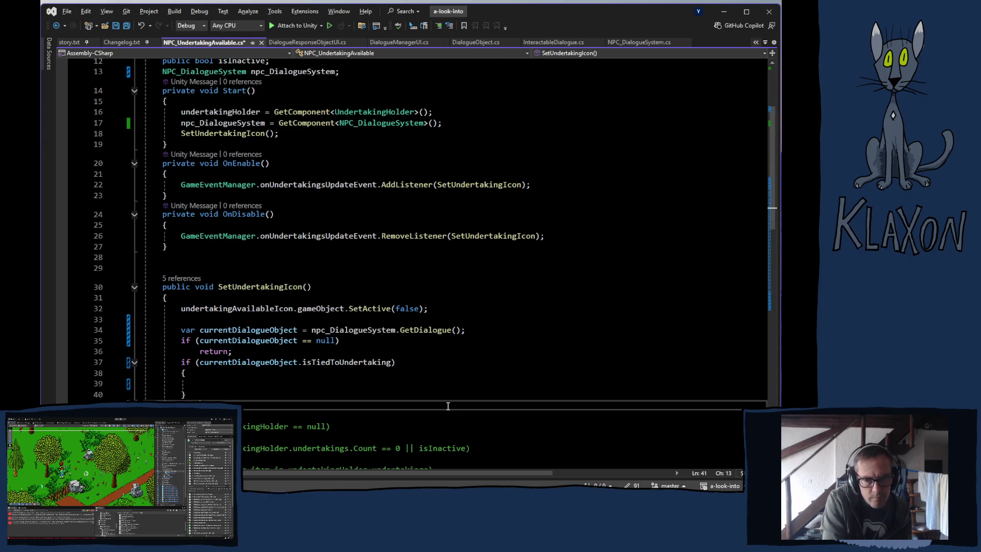
pyautogui.click(232, 388)
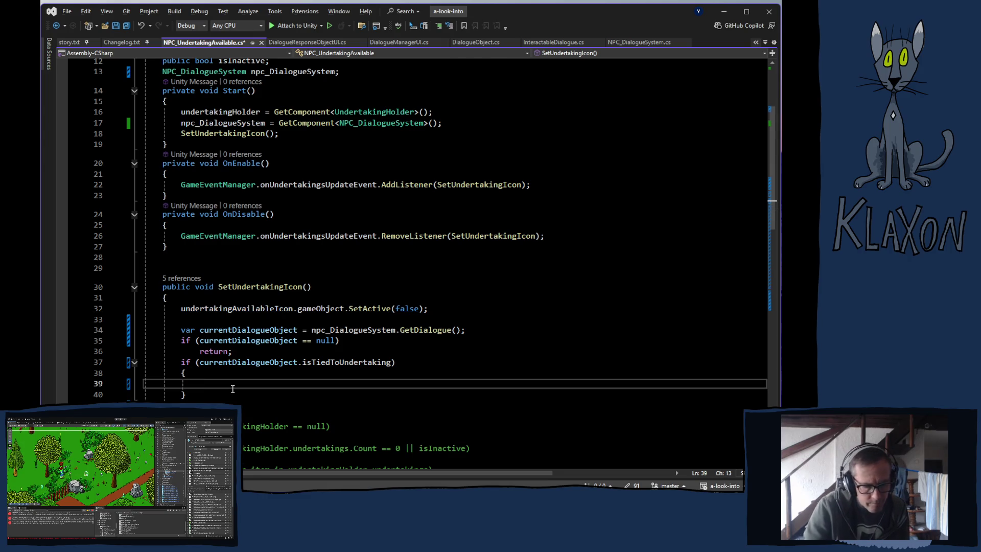
pyautogui.hotkey('ctrl', 'v')
# Start a nested if on currentDialogueObject.undertaking.CurrentState inside the block.
pyautogui.click(233, 363)
pyautogui.click(234, 374)
pyautogui.moveTo(180, 362); pyautogui.dragTo(302, 362)
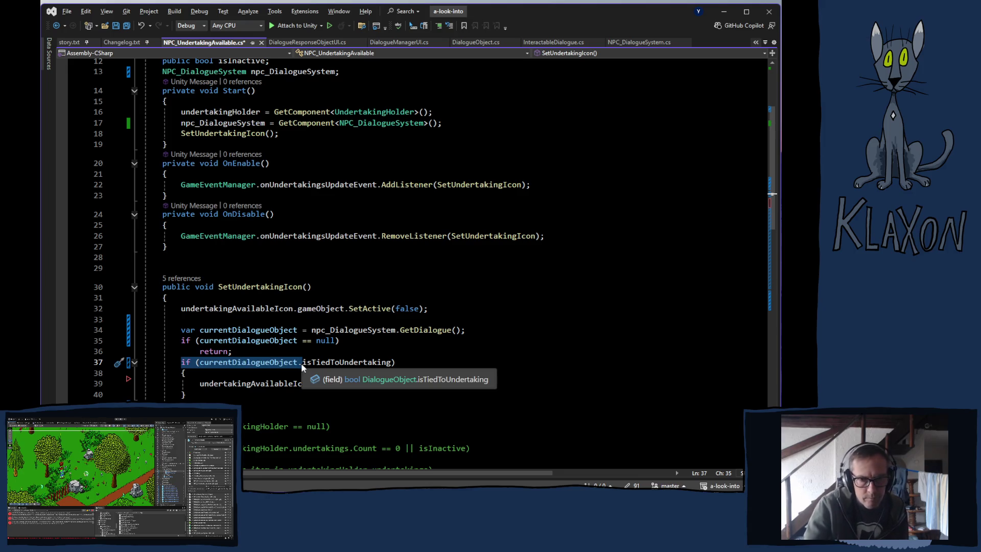
pyautogui.click(234, 373)
pyautogui.press('Return')
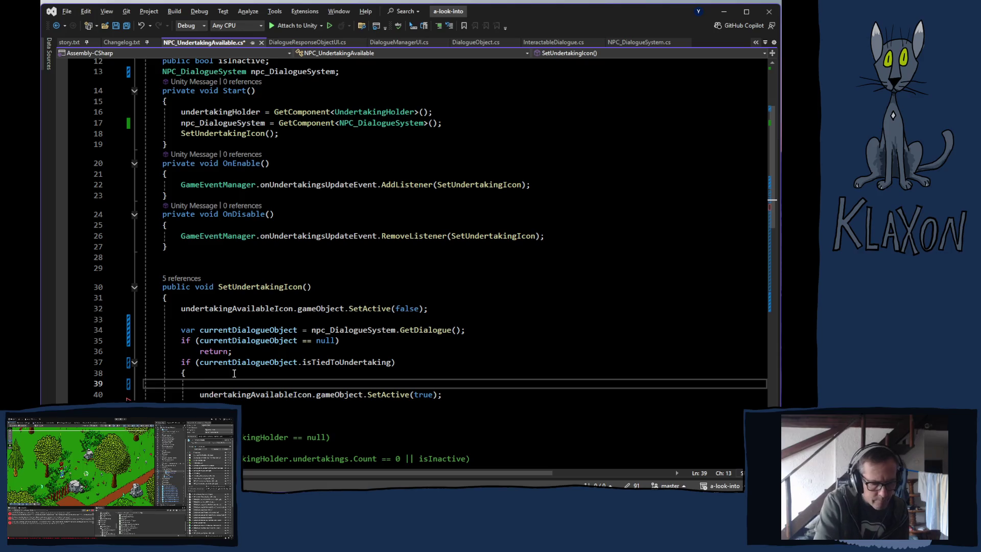
pyautogui.hotkey('ctrl', 'v')
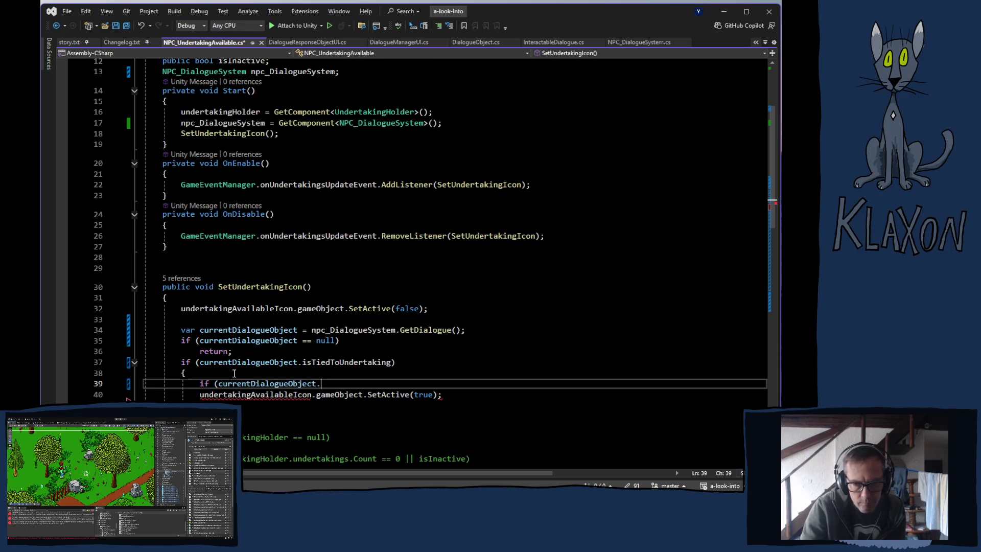
pyautogui.hotkey('ctrl', 'space')
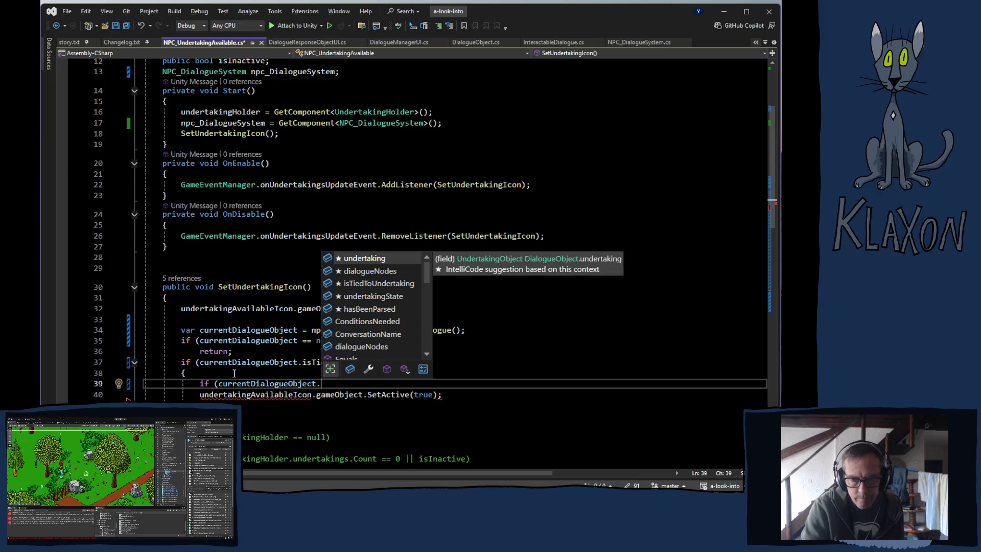
pyautogui.press('Tab')
pyautogui.write('.')
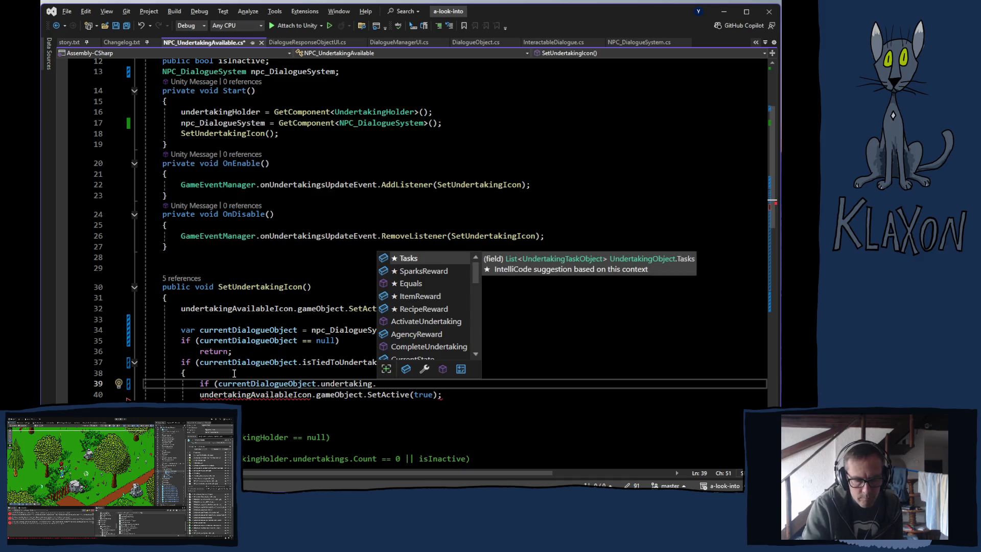
pyautogui.write('c')
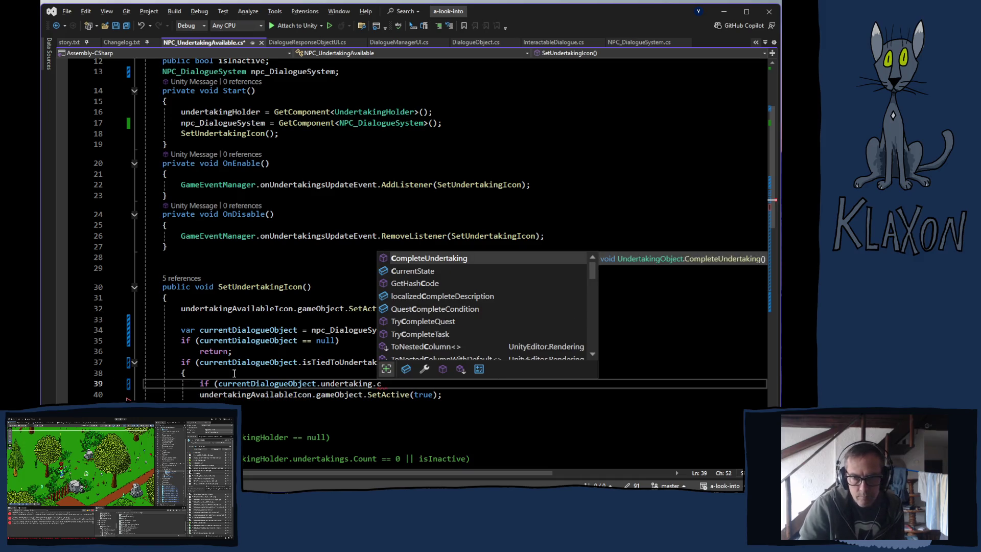
pyautogui.press('Tab')
# Compare it to UndertakingState.Inactive and fix the closing parenthesis and semicolon.
pyautogui.write('==')
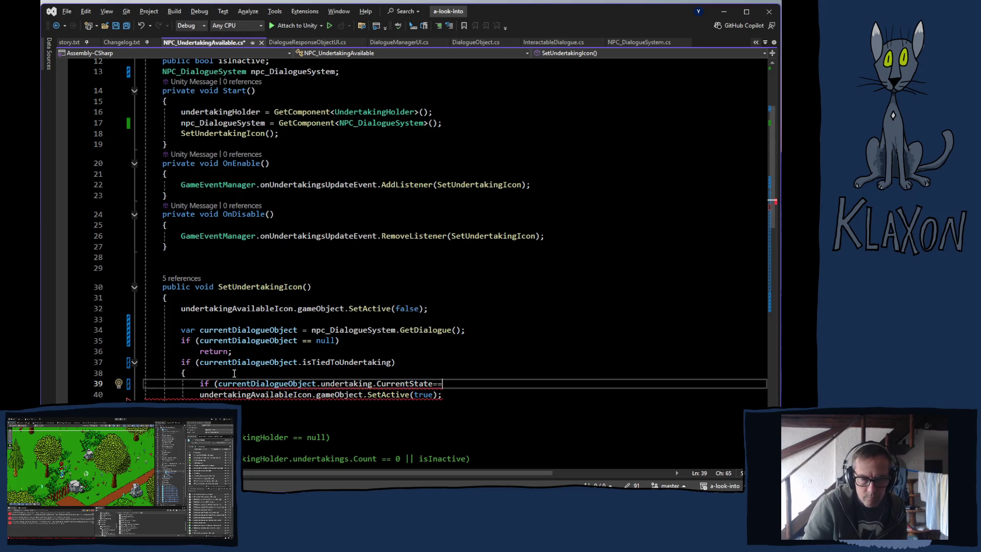
pyautogui.press('Down')
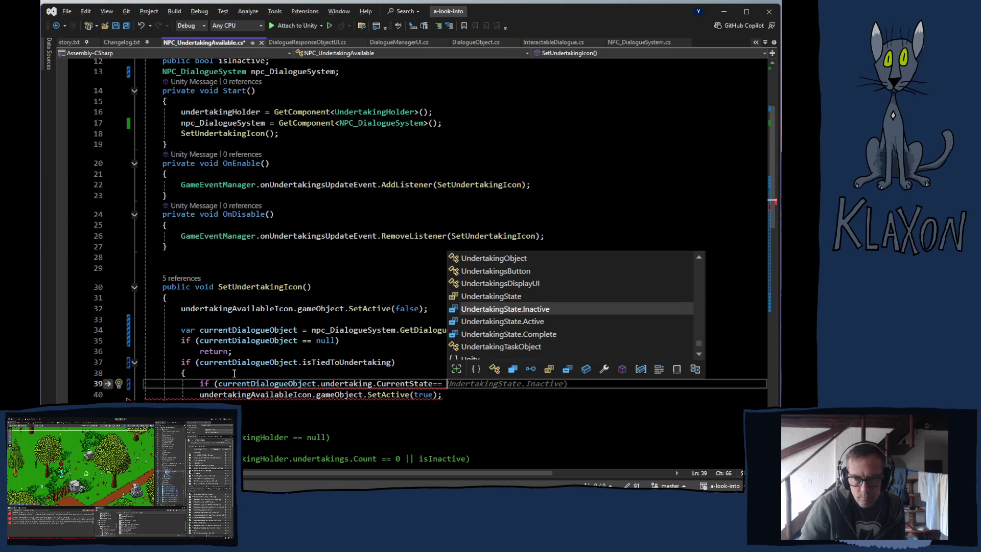
pyautogui.press('Tab')
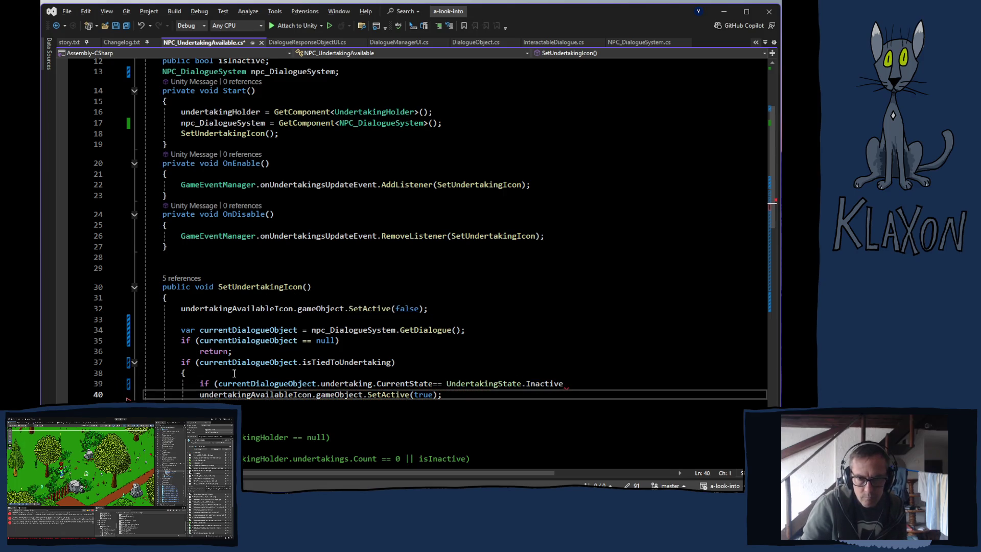
pyautogui.press('Delete')
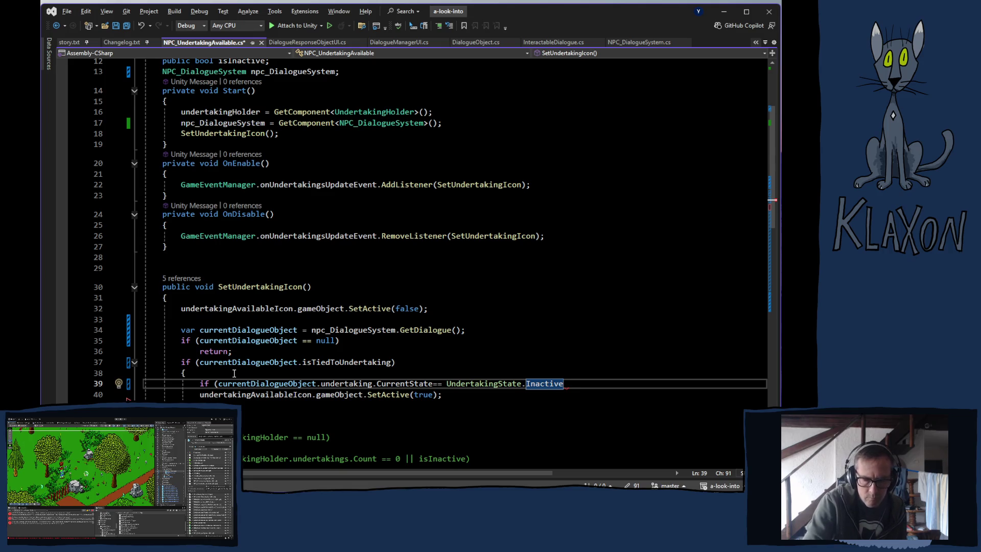
pyautogui.write(')')
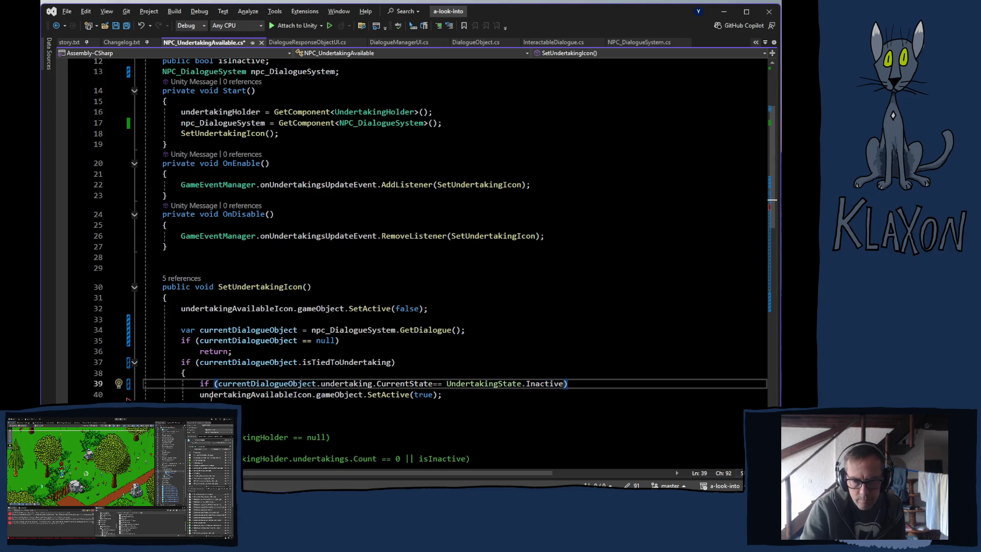
pyautogui.click(469, 394)
pyautogui.press('BackSpace')
pyautogui.write(';')
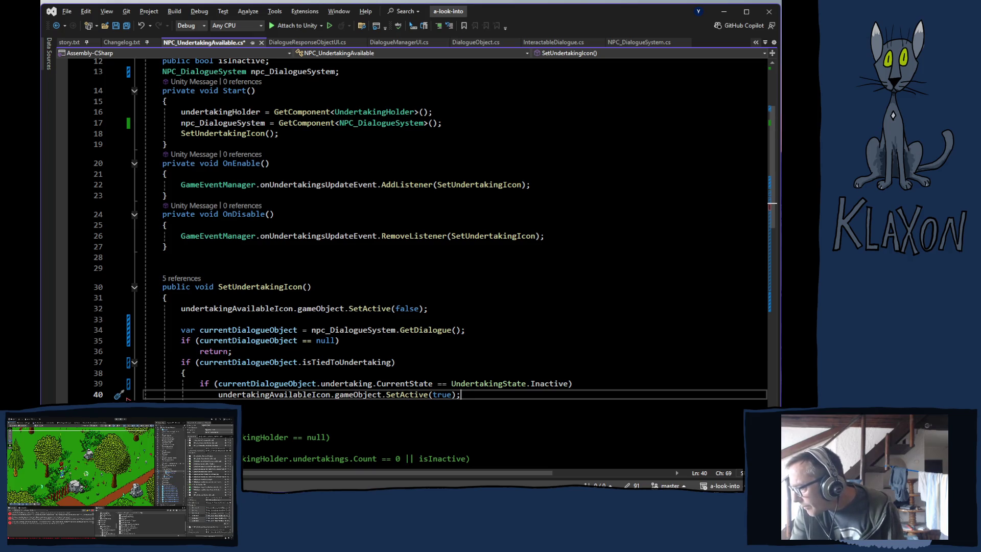
pyautogui.hotkey('alt', 'Tab')
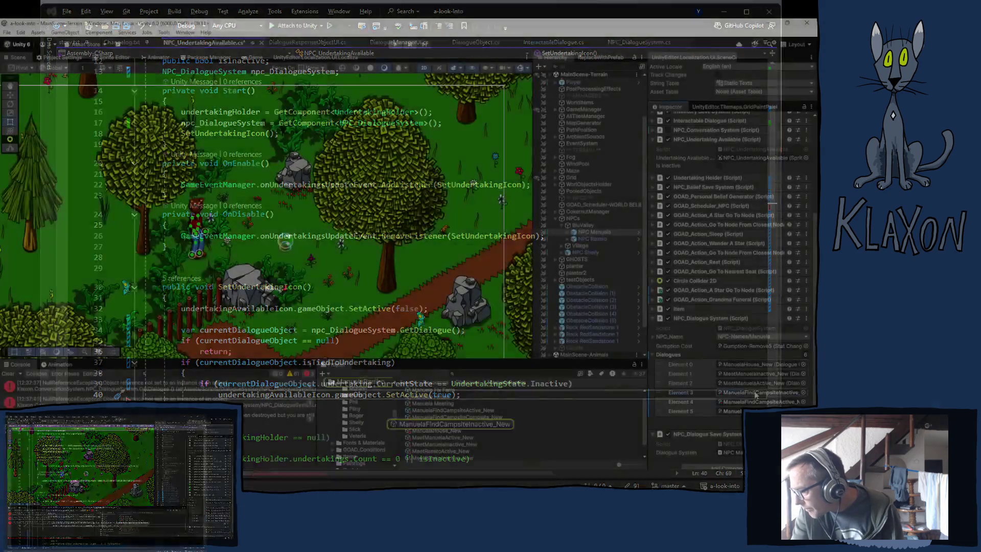
# Open the Klaxon Dialogue Editor, load ManuelaFindCampsiteInactive_New, and add an empty required condition.
pyautogui.click(431, 424)
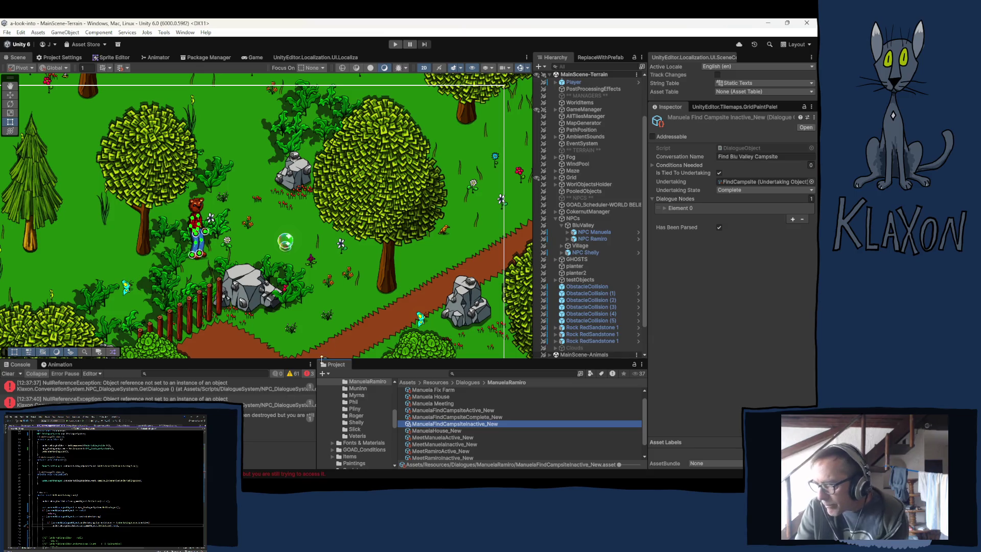
pyautogui.click(190, 33)
pyautogui.moveTo(286, 100)
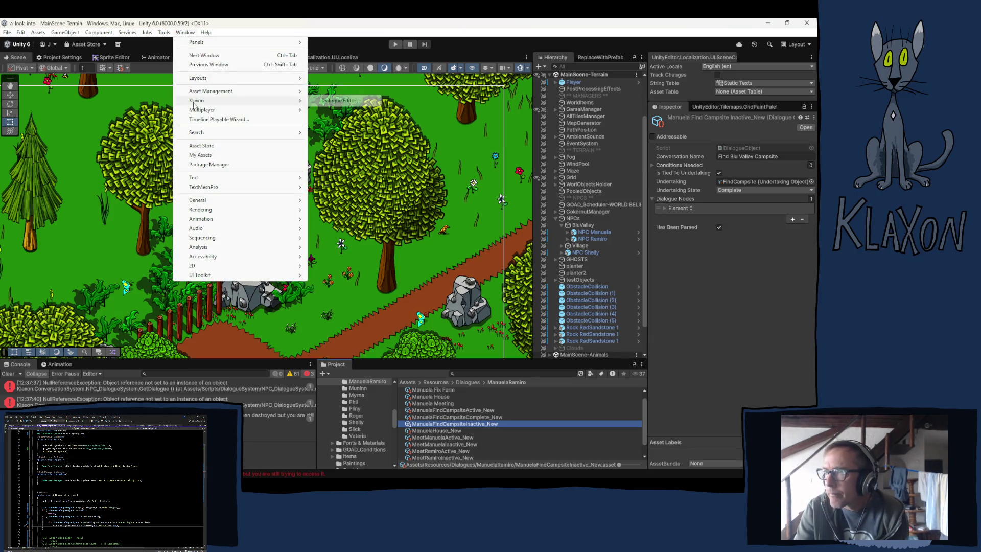
pyautogui.click(331, 102)
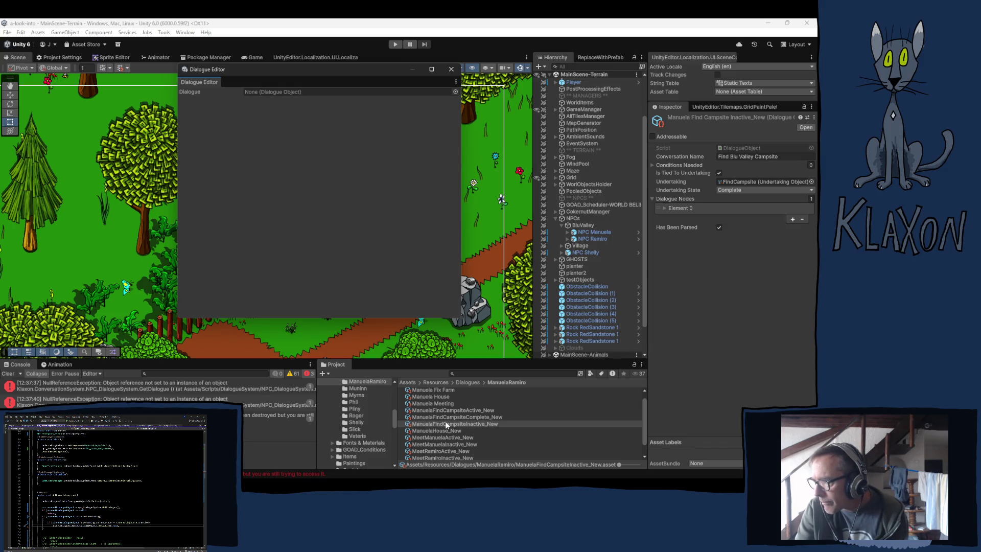
pyautogui.moveTo(445, 422); pyautogui.dragTo(283, 91)
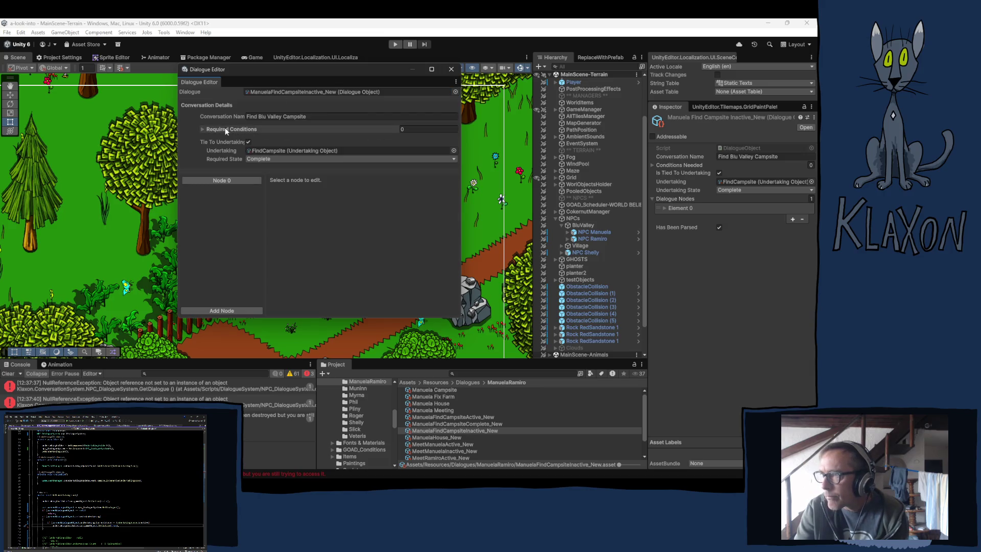
pyautogui.click(202, 129)
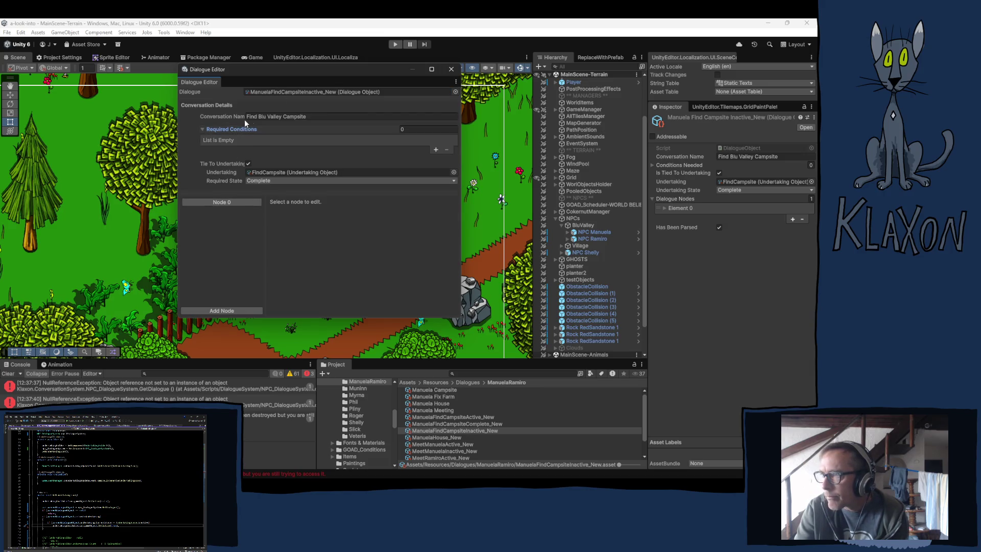
pyautogui.click(435, 150)
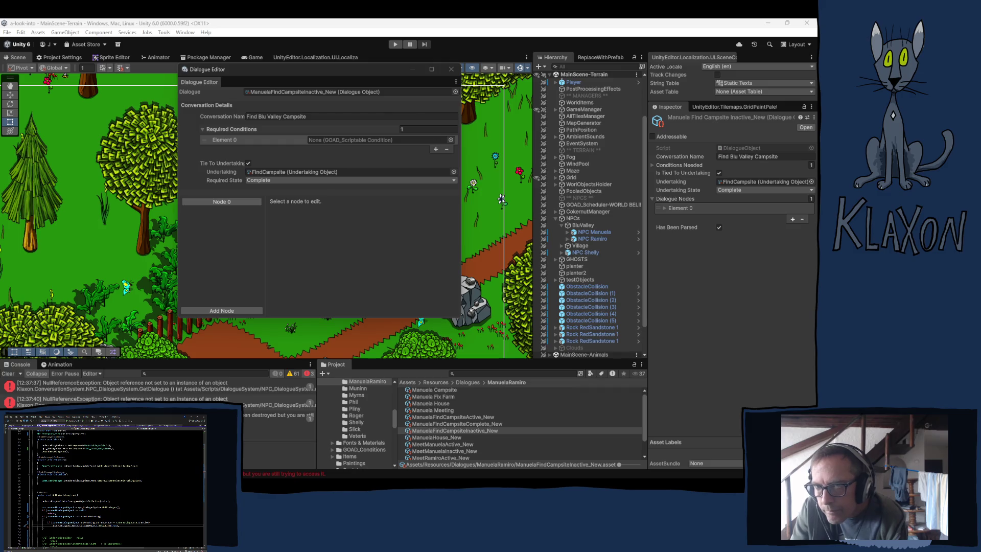
# Fill the condition with TalkToManuellaAndRamiro-True from the TalkManuelaRamiro undertakings, then select Node 0.
pyautogui.click(378, 139)
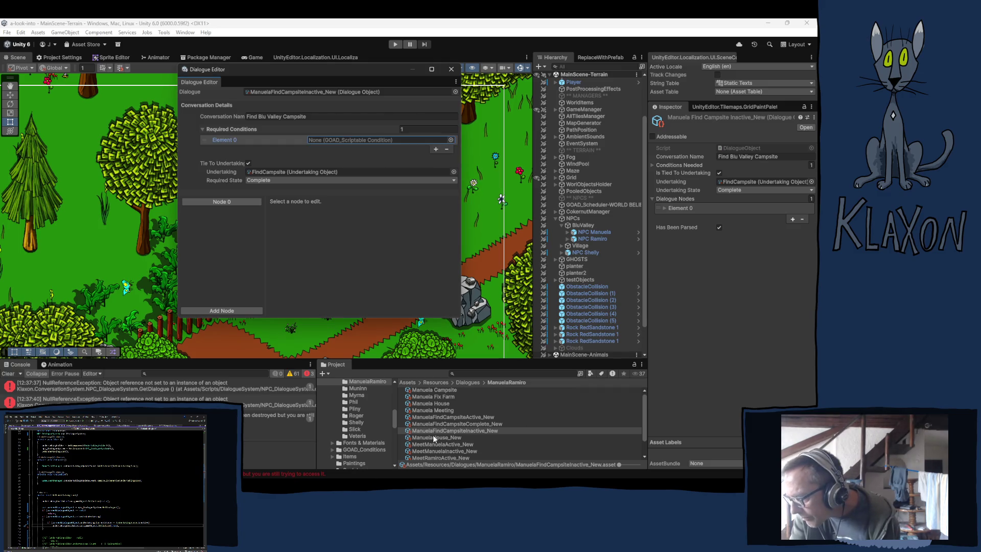
pyautogui.scroll(-5, 362, 435)
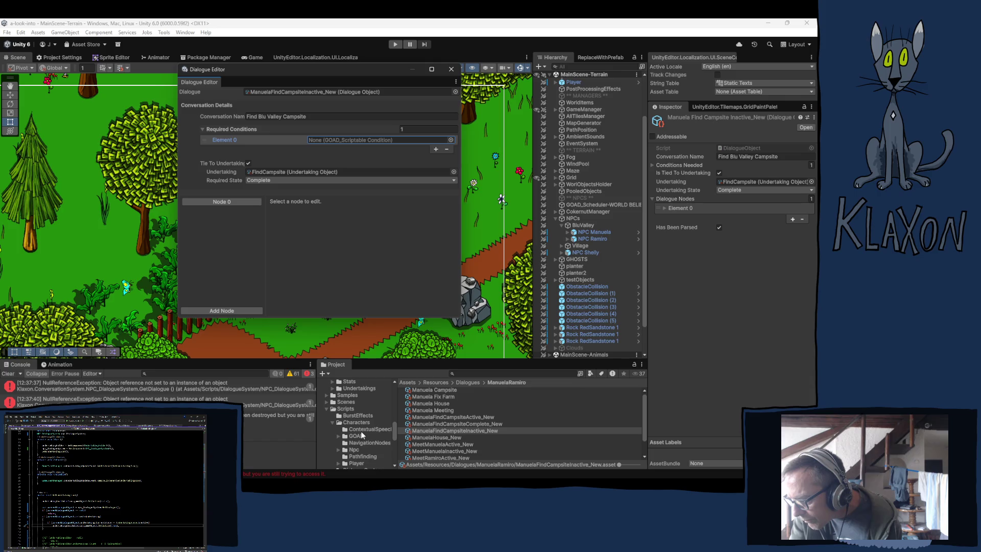
pyautogui.click(353, 387)
pyautogui.click(332, 388)
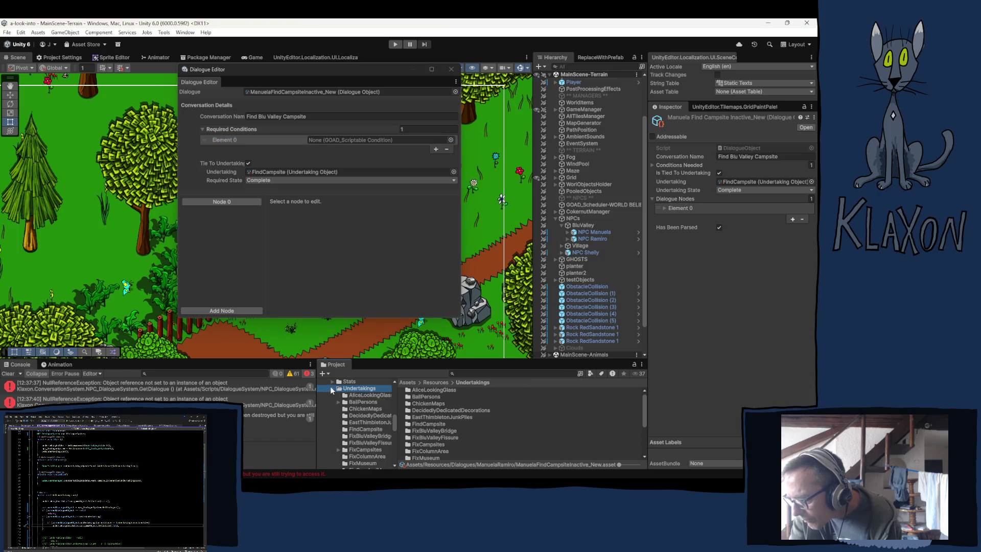
pyautogui.scroll(-5, 367, 429)
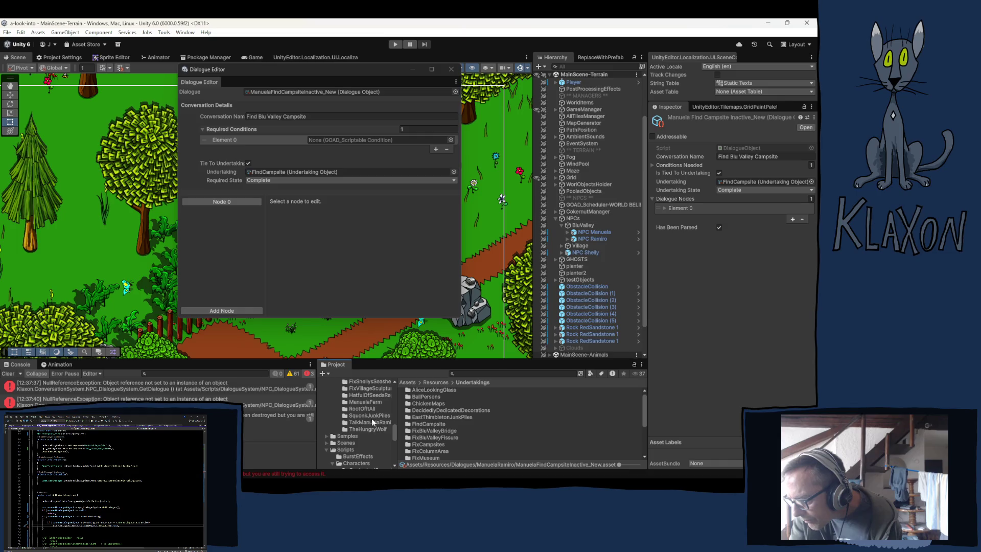
pyautogui.click(366, 423)
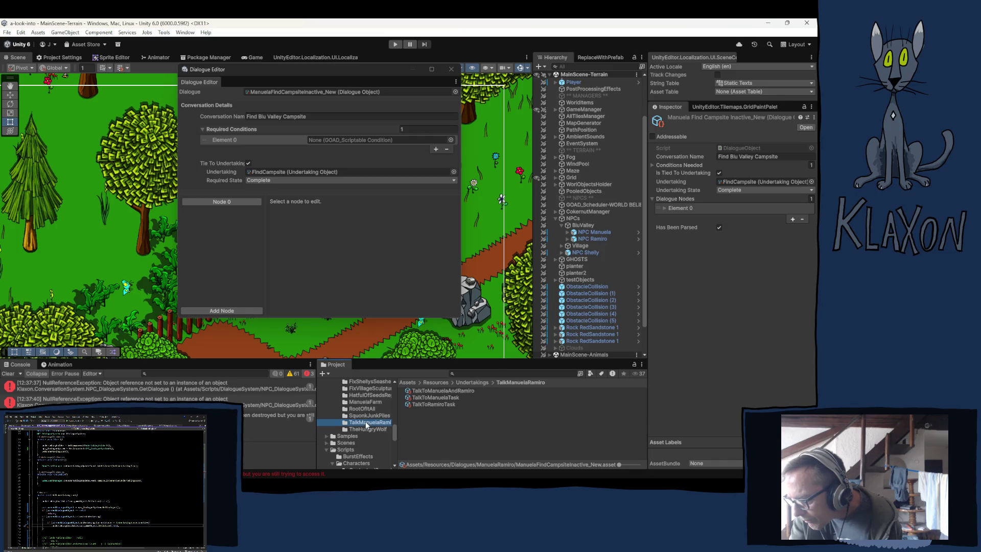
pyautogui.click(421, 390)
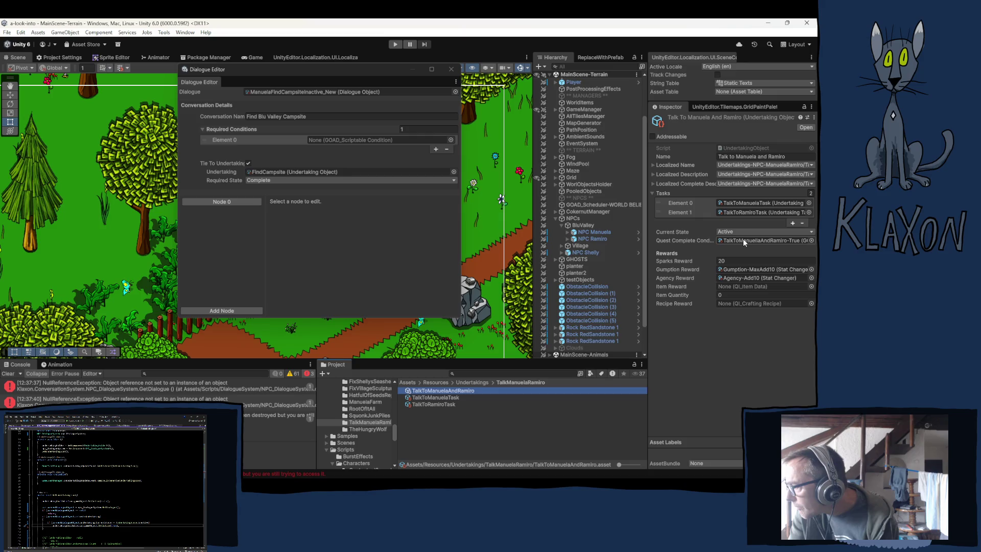
pyautogui.click(742, 240)
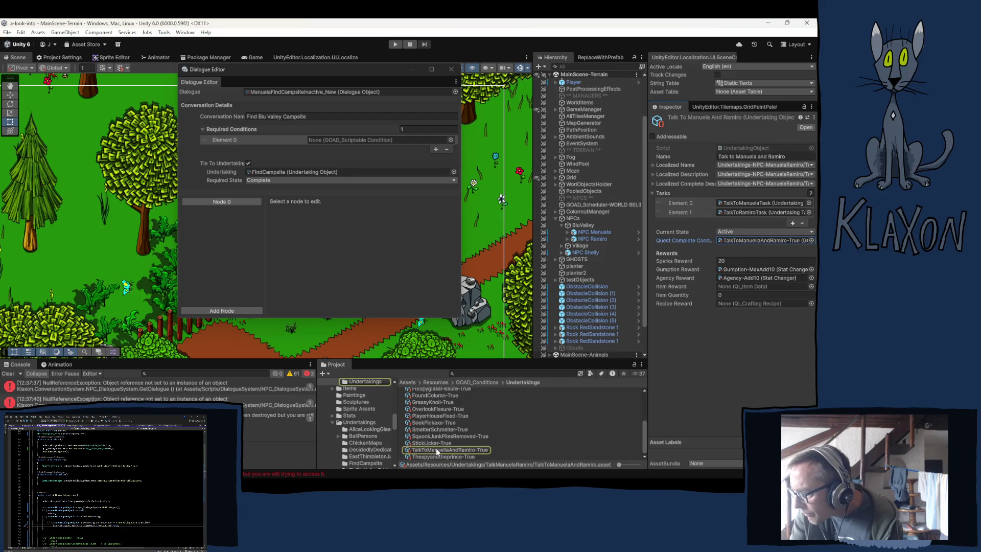
pyautogui.moveTo(431, 449)
pyautogui.mouseDown()
pyautogui.moveTo(242, 168)
pyautogui.moveTo(327, 141)
pyautogui.mouseUp()
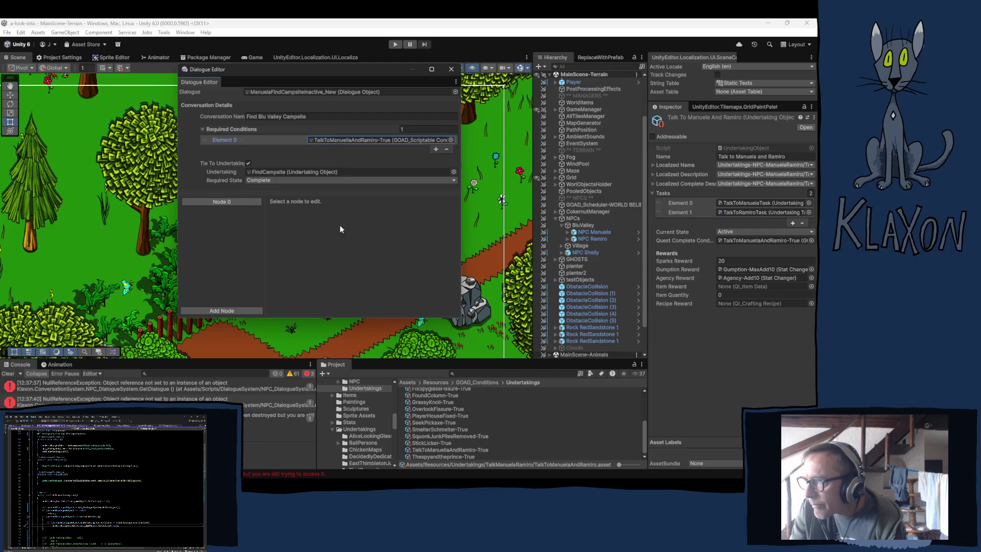
pyautogui.click(192, 201)
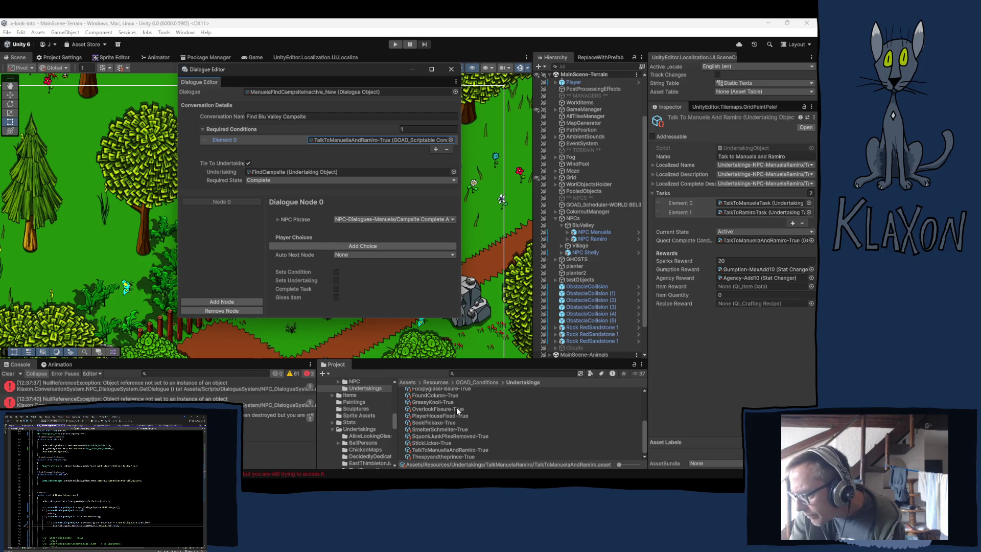
pyautogui.click(259, 179)
# Set the required state to Inactive and give Node 0 the Campsite Inactive A phrase.
pyautogui.click(283, 189)
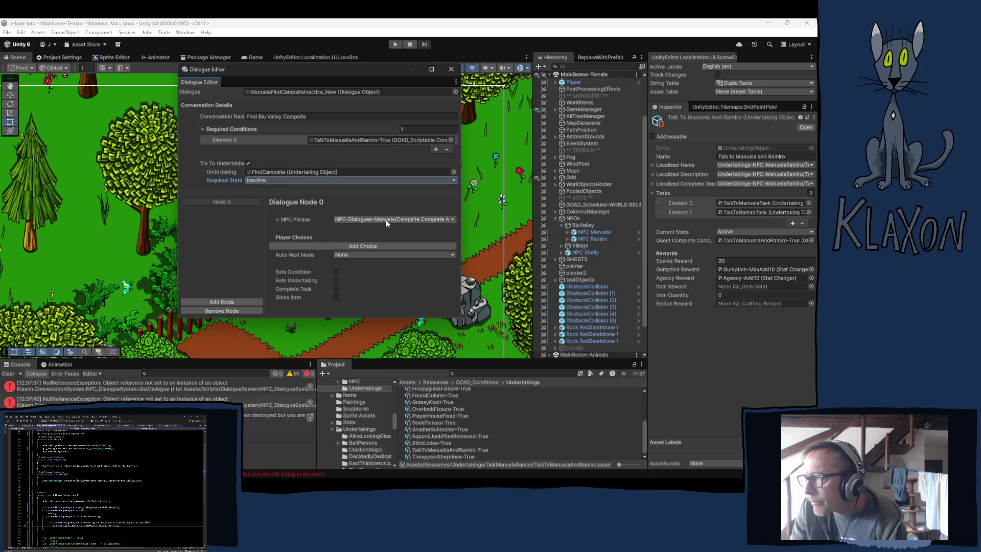
pyautogui.click(434, 220)
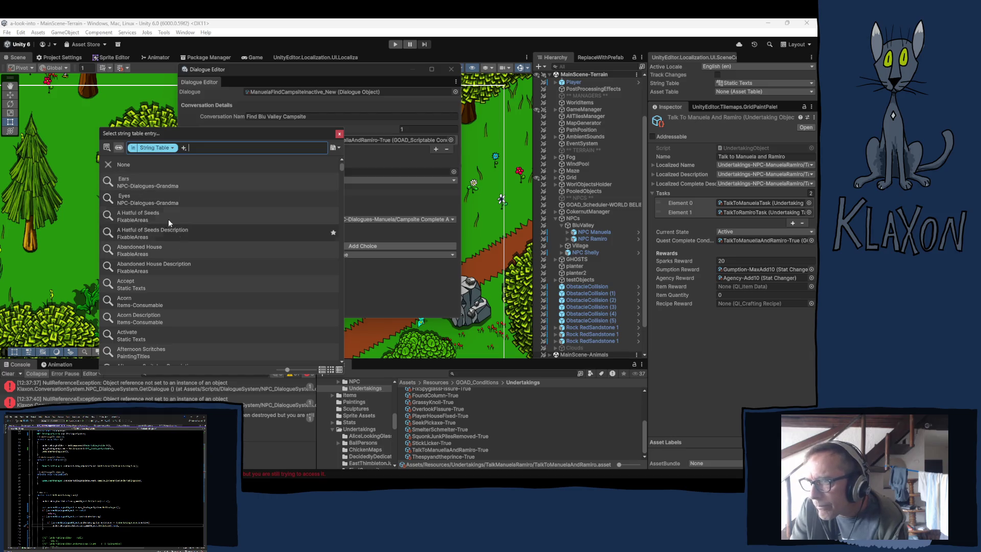
pyautogui.write('manuela')
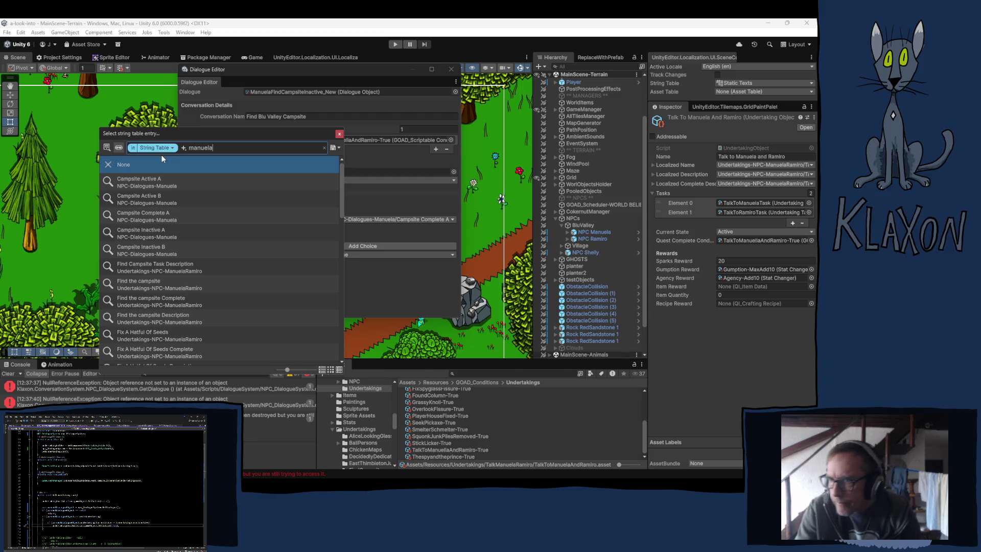
pyautogui.scroll(-5, 223, 293)
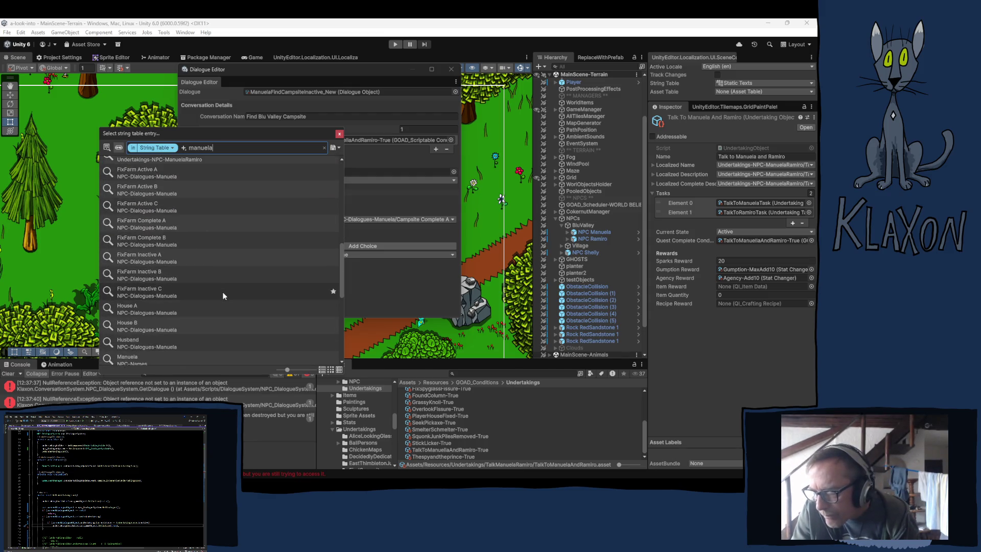
pyautogui.scroll(-1, 222, 295)
pyautogui.scroll(8, 217, 287)
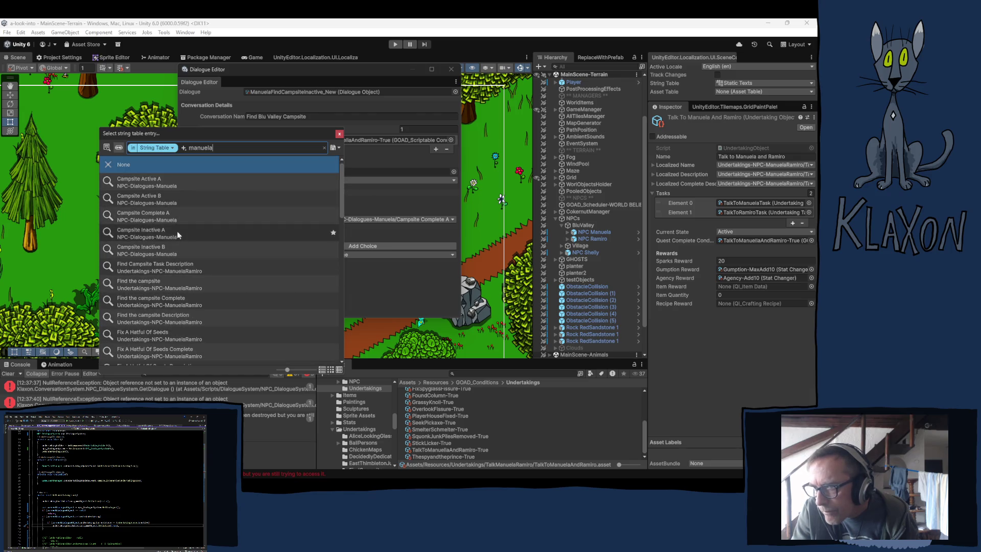
pyautogui.click(143, 231)
pyautogui.click(340, 134)
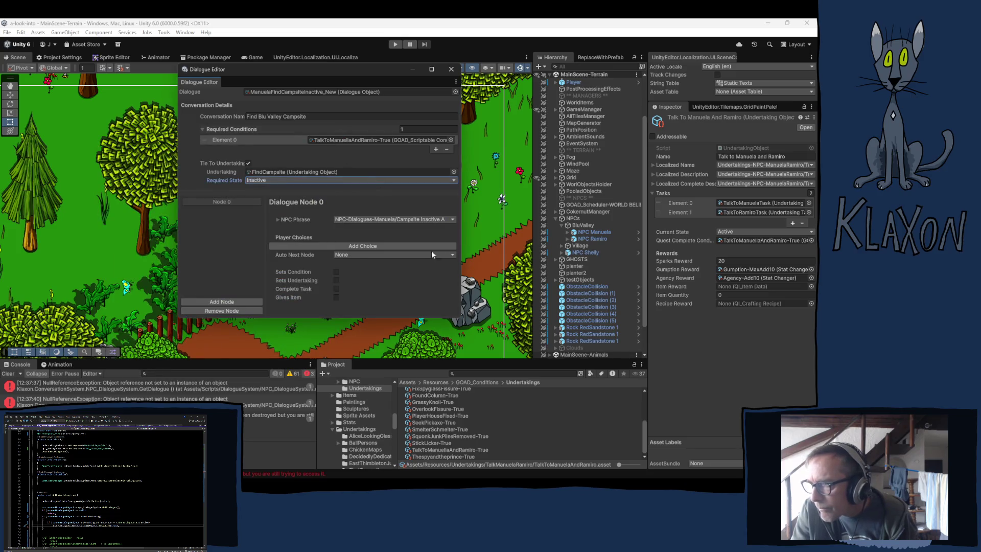
# Add Node 1, have Node 0 continue to it, and give it Campsite Inactive B.
pyautogui.click(216, 302)
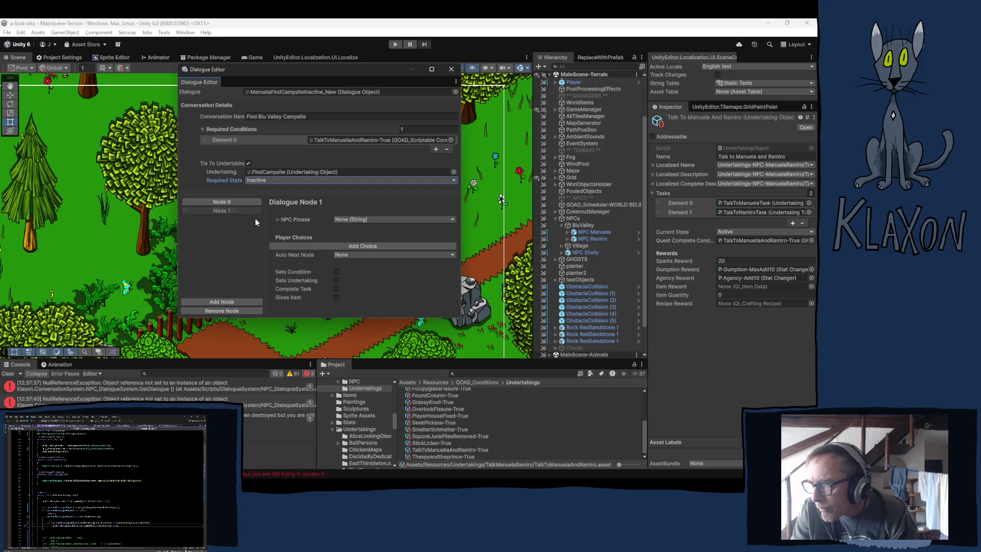
pyautogui.click(230, 202)
pyautogui.click(368, 255)
pyautogui.click(347, 276)
pyautogui.click(222, 210)
pyautogui.click(368, 219)
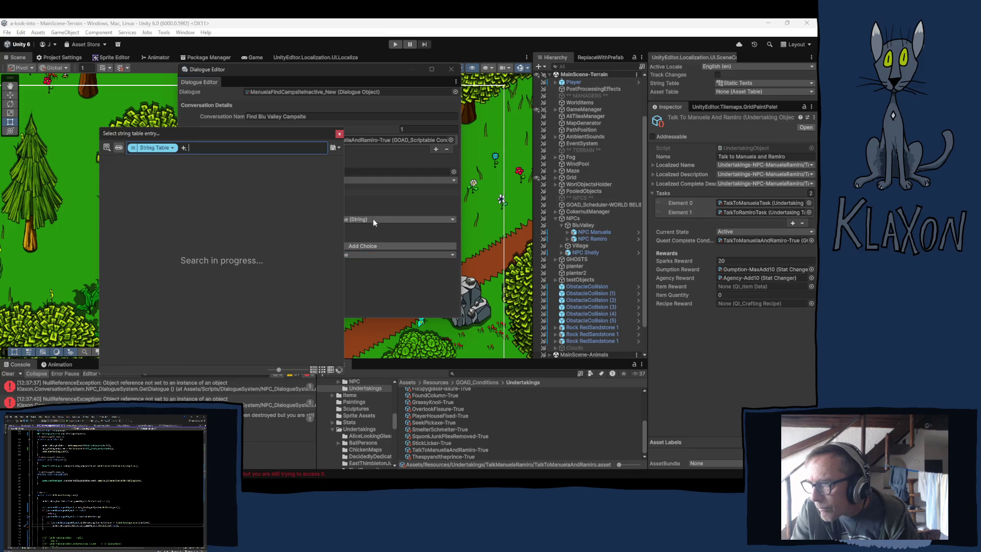
pyautogui.write('man')
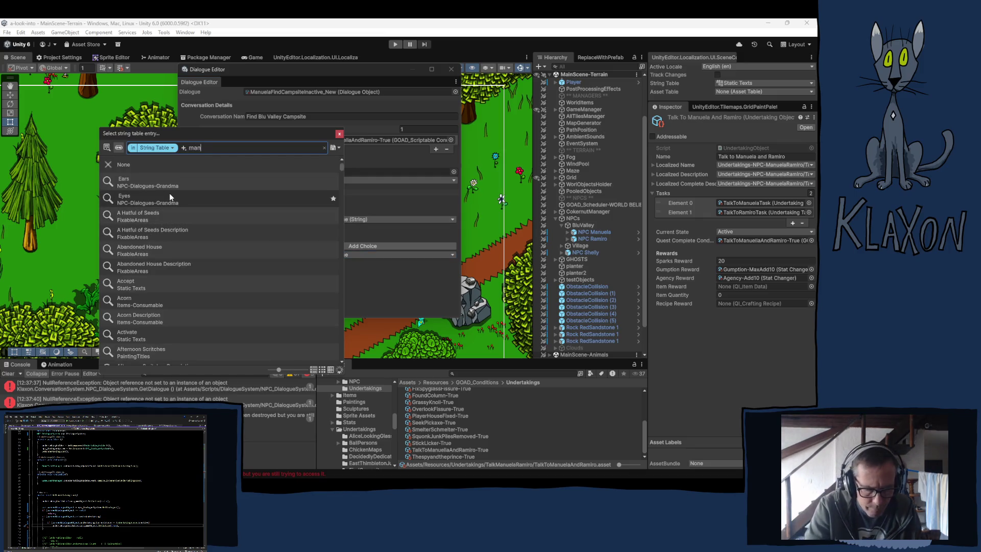
pyautogui.write('uela')
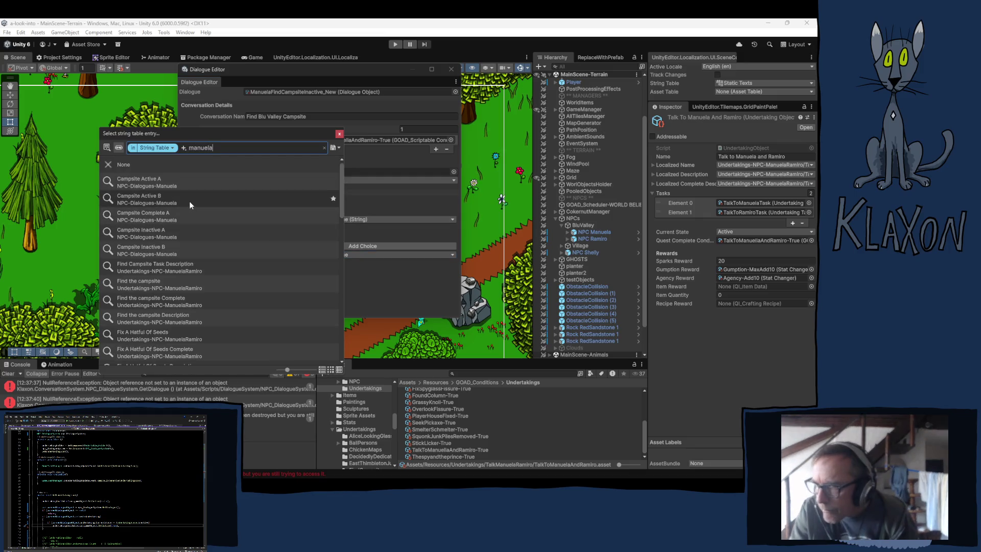
pyautogui.click(222, 250)
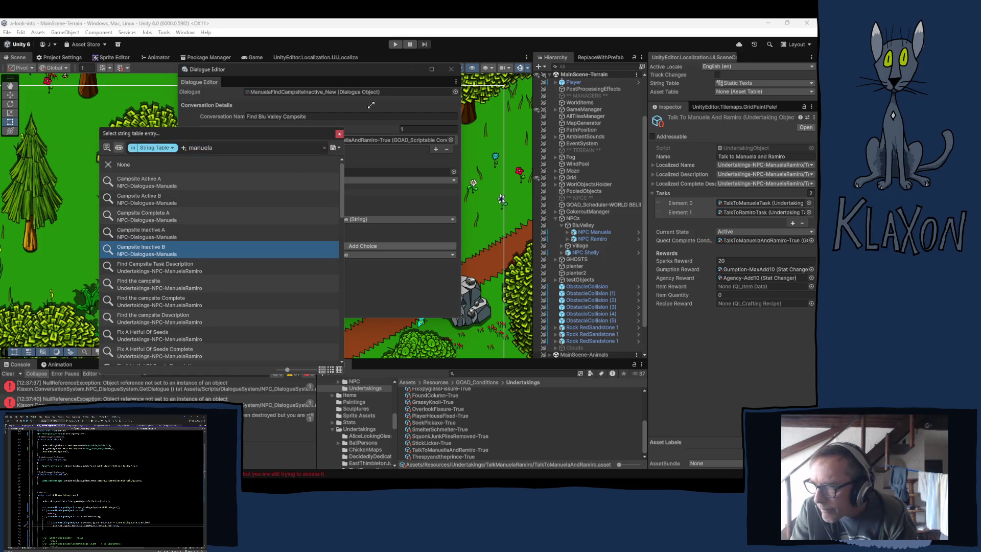
pyautogui.click(340, 134)
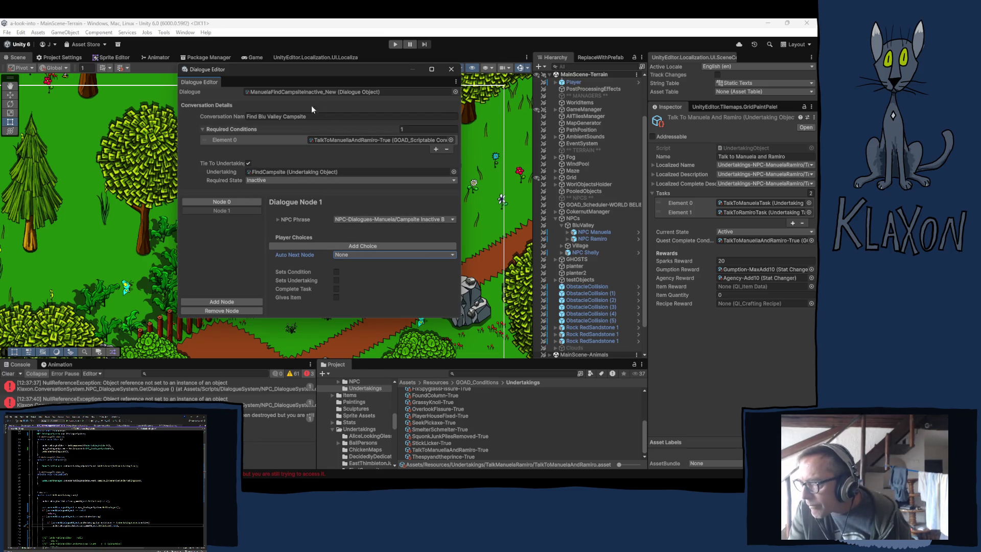
pyautogui.click(290, 91)
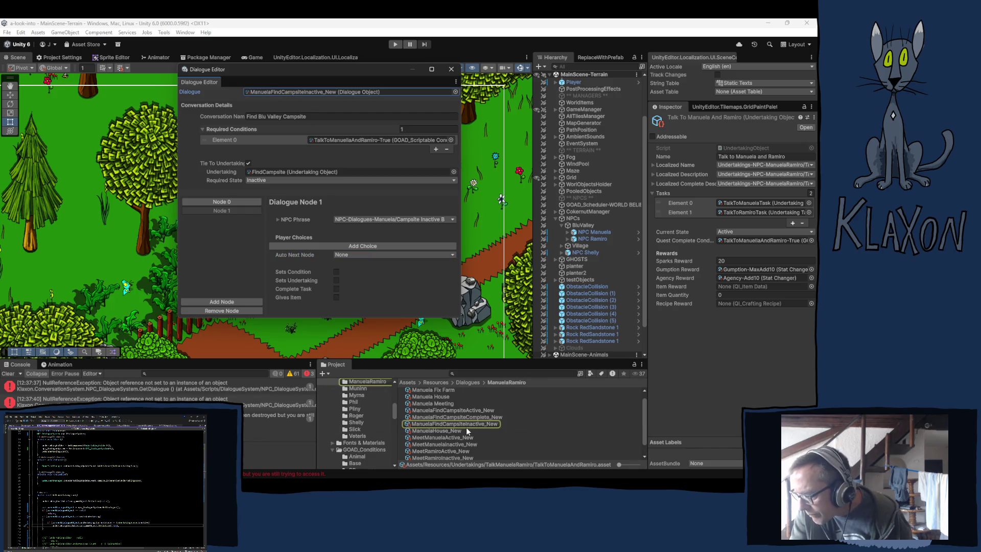
# Load ManuelaFindCampsiteActive_New into the Dialogue Editor and set its required state to Active.
pyautogui.click(461, 411)
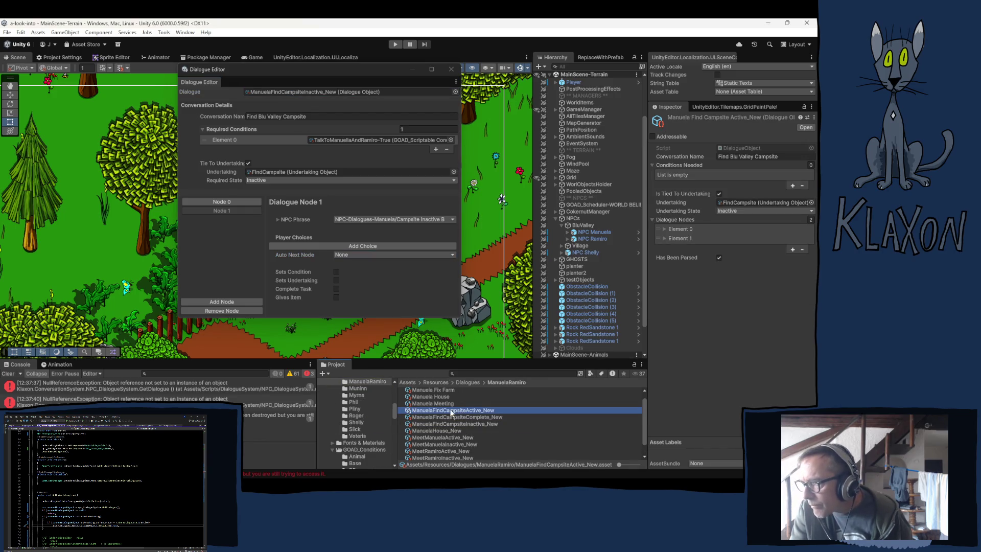
pyautogui.moveTo(450, 411); pyautogui.dragTo(266, 94)
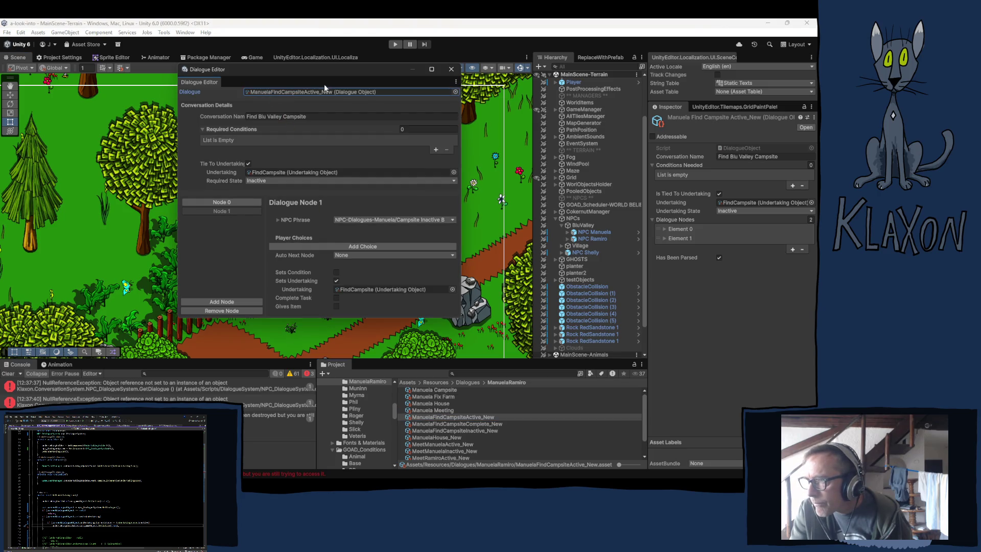
pyautogui.click(270, 179)
pyautogui.click(286, 201)
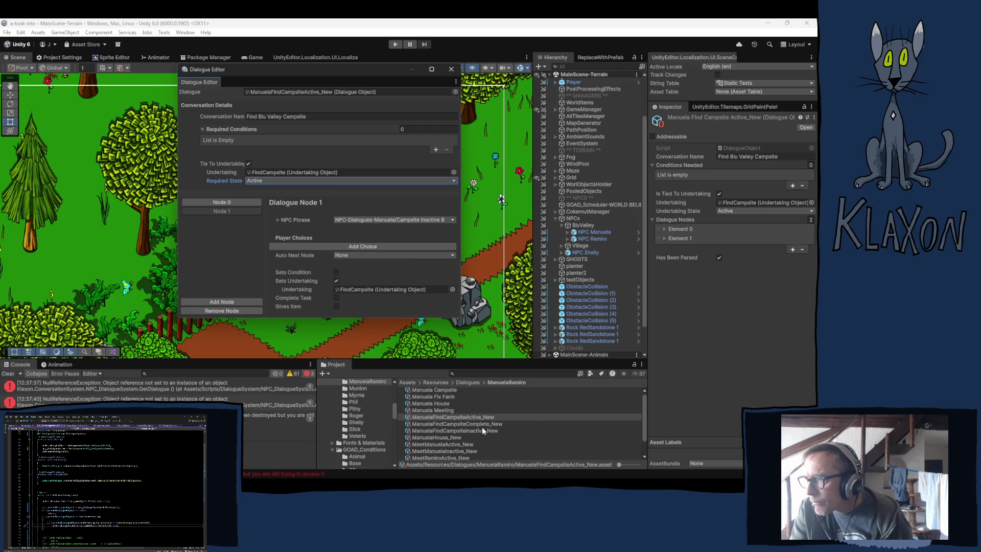
# Try loading ManuelaFindCampsiteComplete_New, then reload the Active campsite dialogue and show its properties.
pyautogui.click(453, 424)
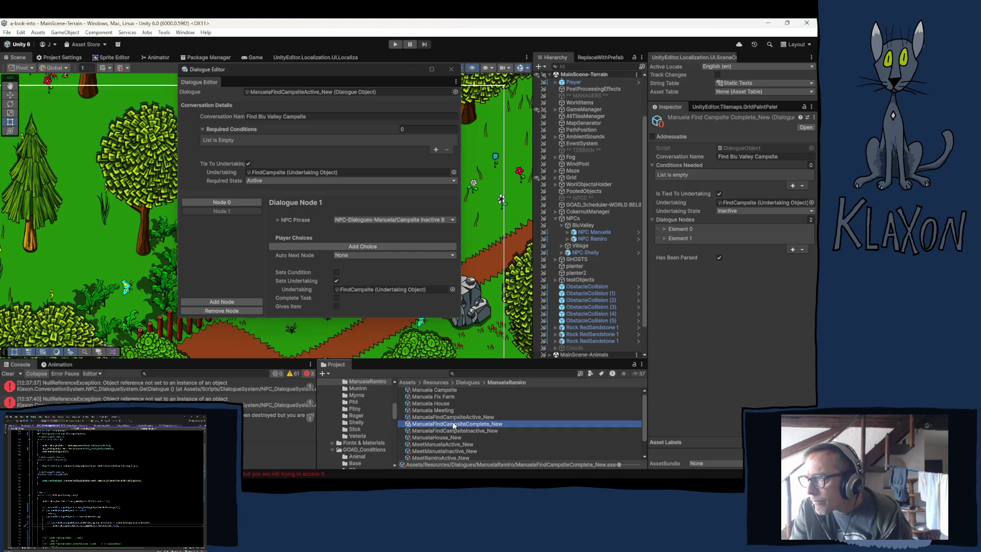
pyautogui.moveTo(453, 424)
pyautogui.mouseDown()
pyautogui.moveTo(286, 182)
pyautogui.moveTo(282, 93)
pyautogui.mouseUp()
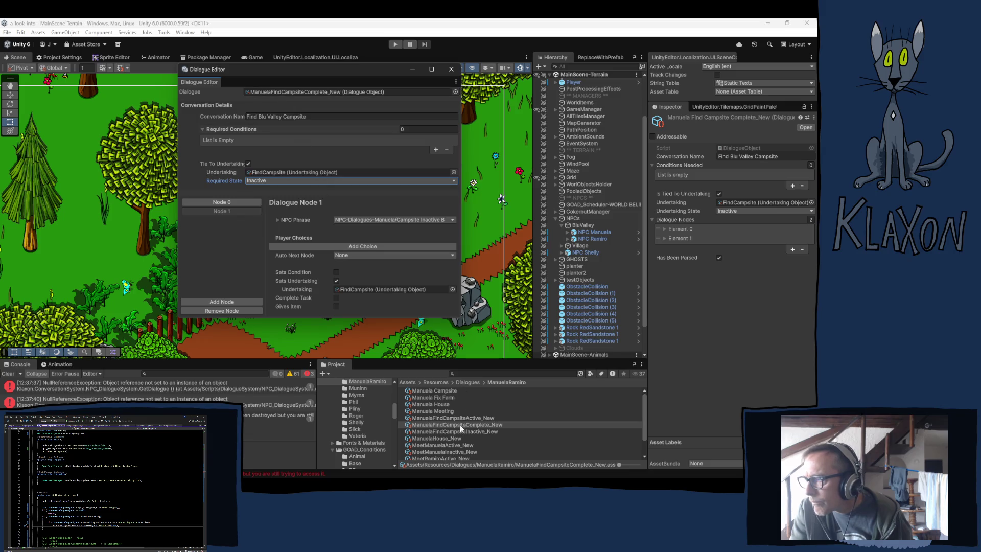
pyautogui.moveTo(458, 426); pyautogui.dragTo(275, 94)
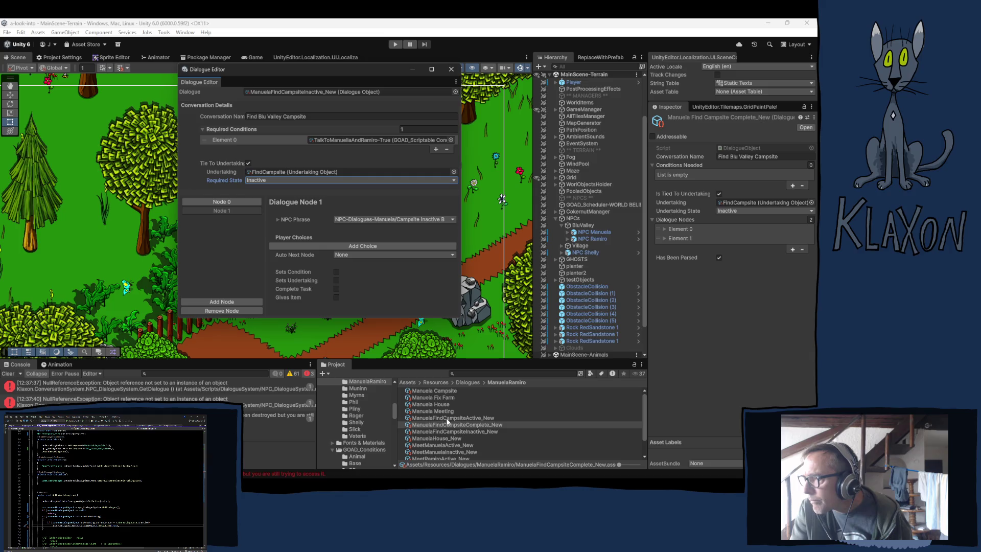
pyautogui.moveTo(448, 417)
pyautogui.mouseDown()
pyautogui.moveTo(306, 164)
pyautogui.moveTo(289, 92)
pyautogui.mouseUp()
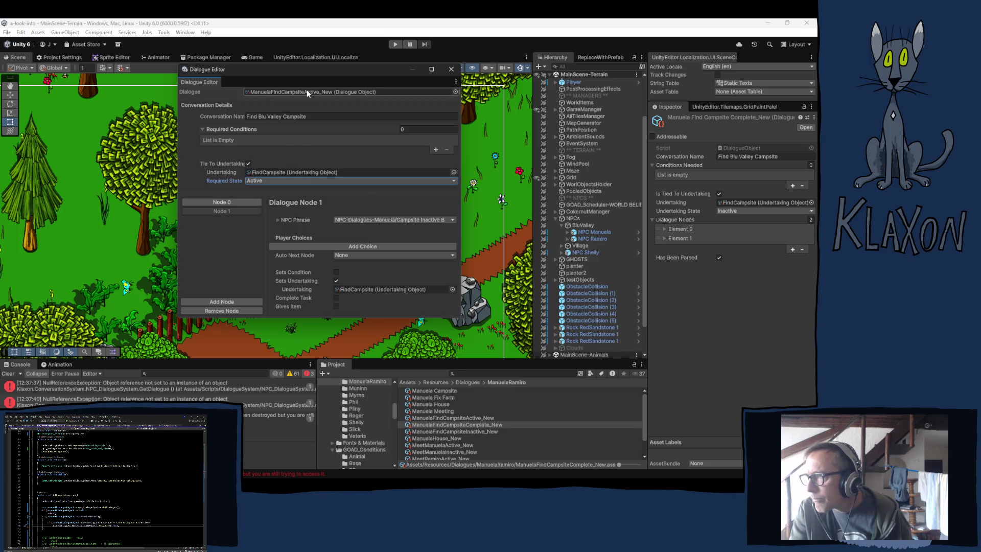
pyautogui.click(450, 417)
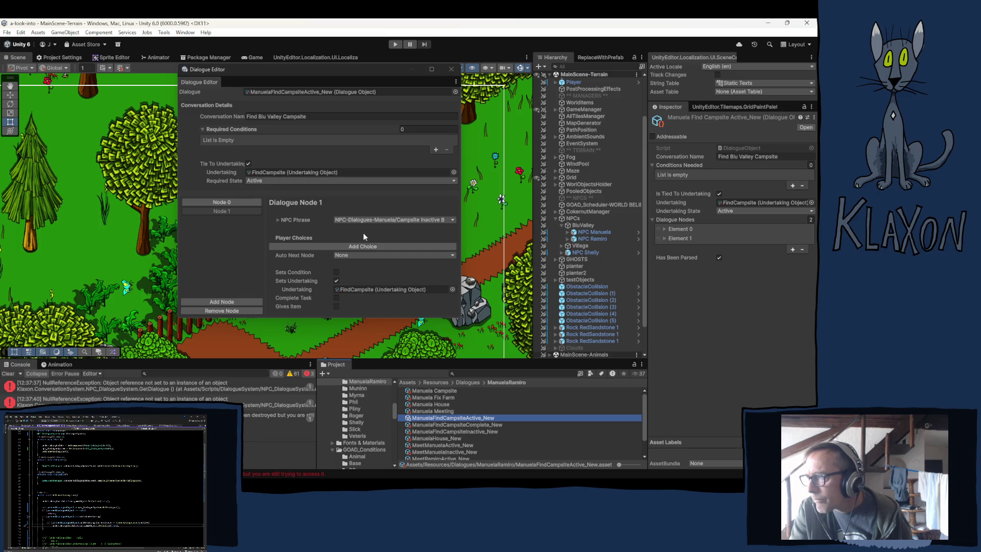
# Give Node 1 the Campsite Active B phrase from the 'manuela' phrase search.
pyautogui.click(368, 220)
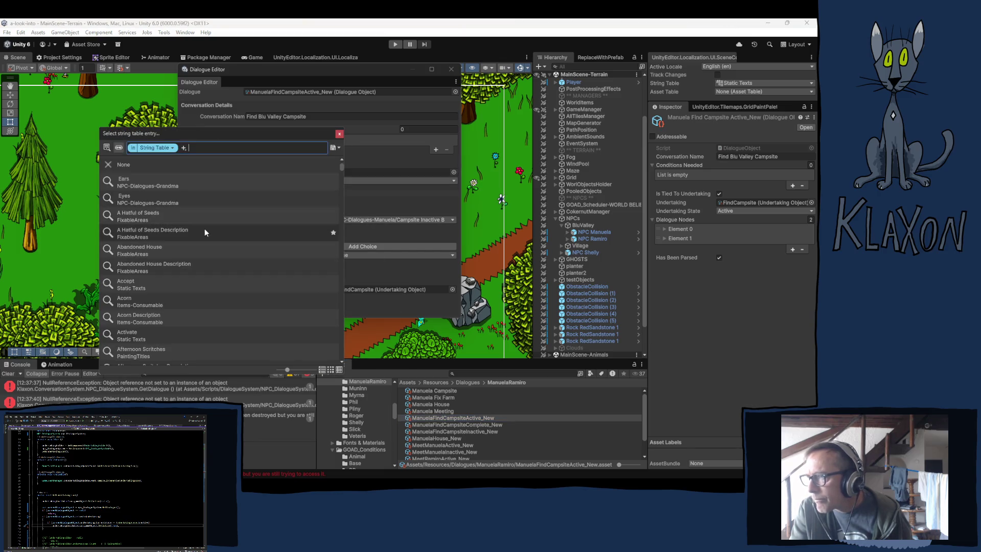
pyautogui.write('manuela')
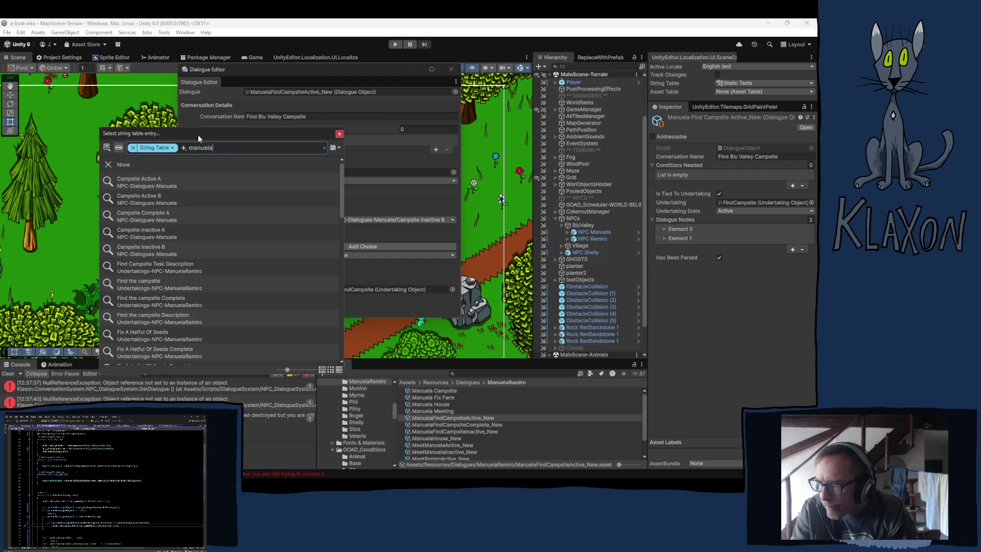
pyautogui.click(157, 180)
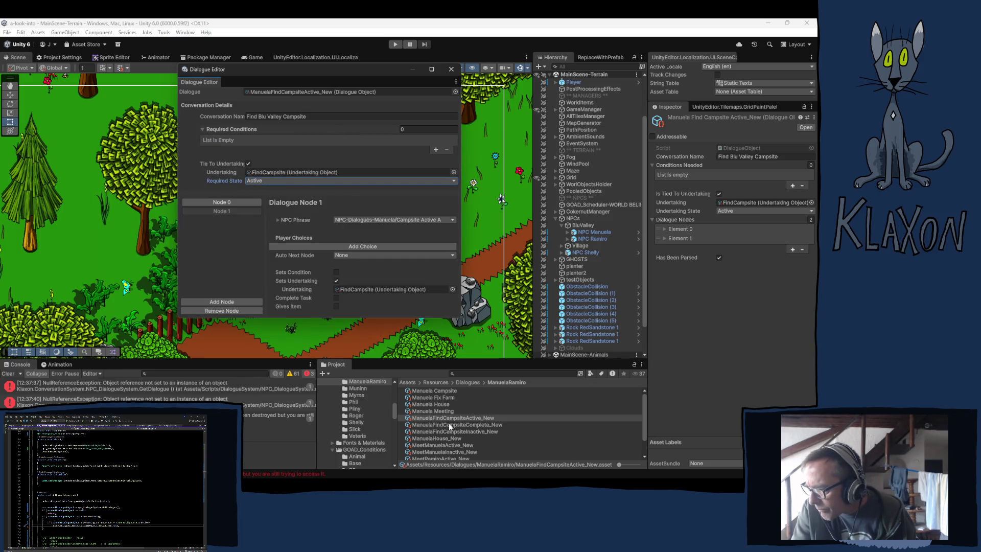
pyautogui.click(235, 202)
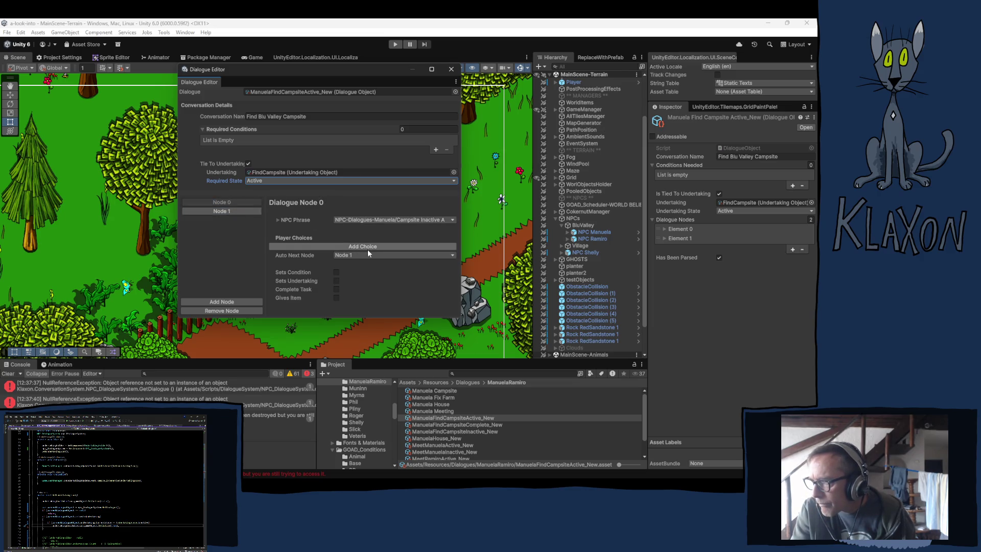
pyautogui.click(235, 212)
pyautogui.click(235, 213)
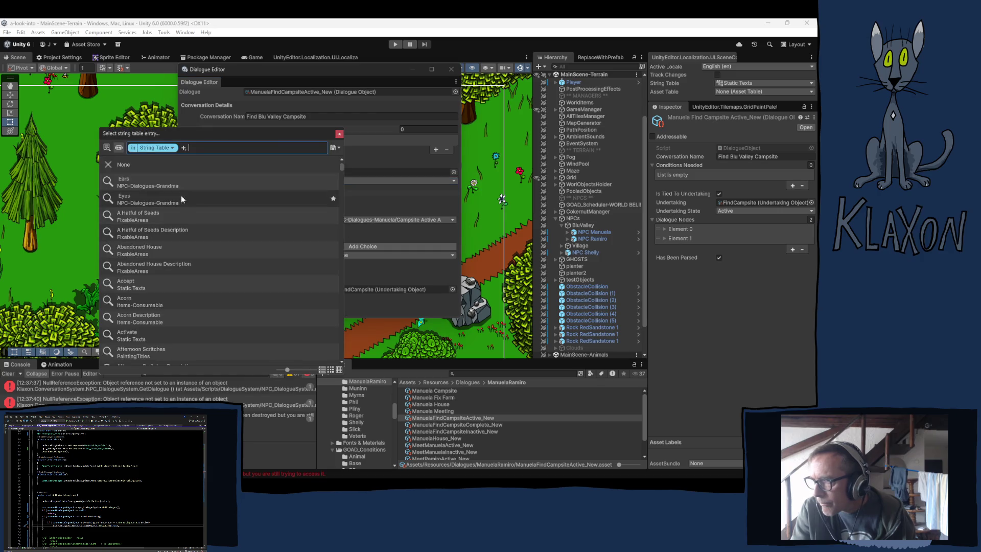
pyautogui.write('manuela')
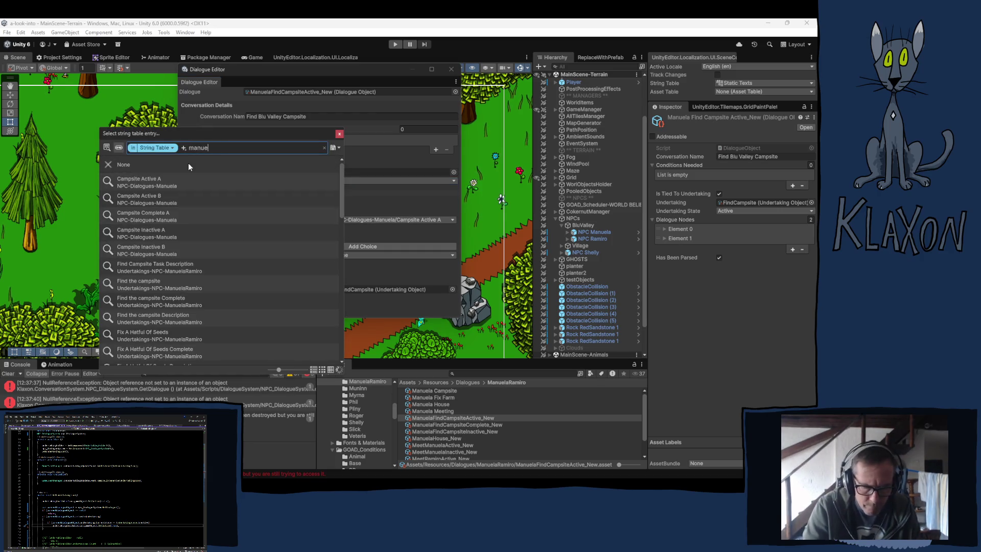
pyautogui.click(154, 199)
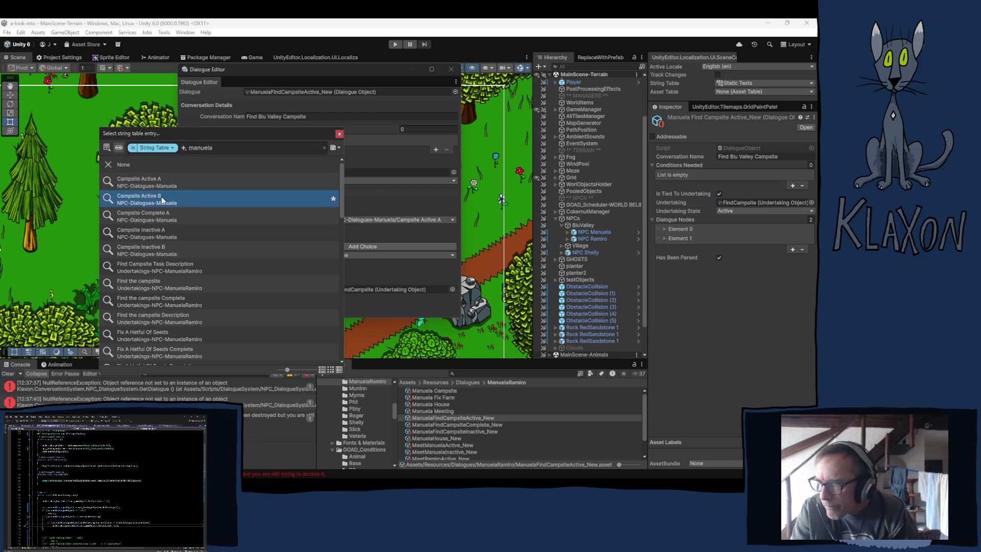
pyautogui.click(339, 135)
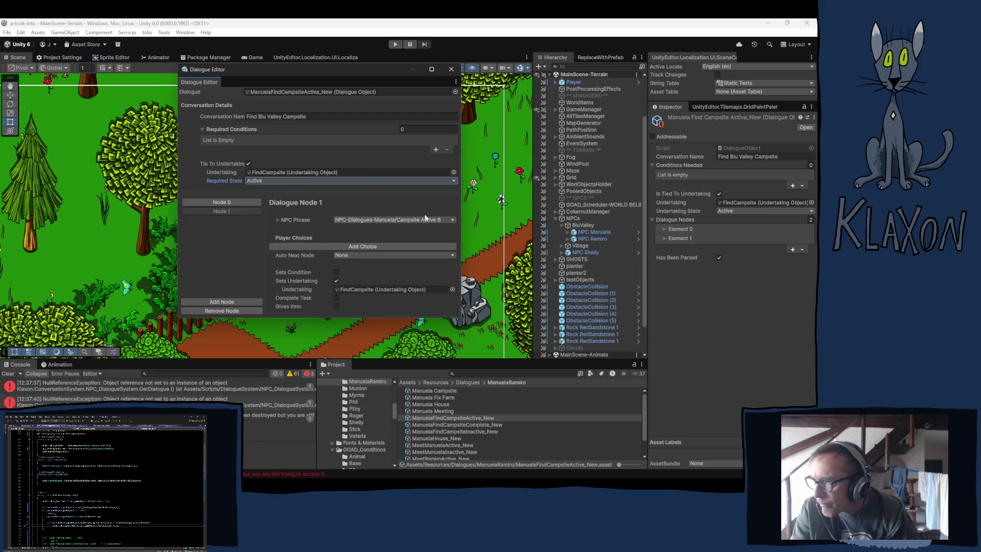
# Set Node 0's phrase to Campsite Active A and verify both nodes.
pyautogui.click(230, 202)
pyautogui.click(231, 210)
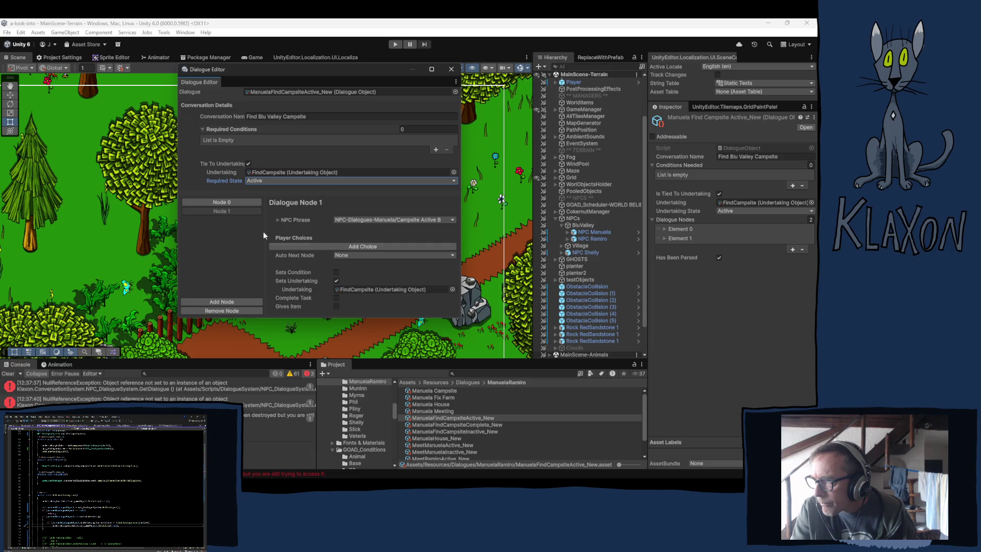
pyautogui.click(225, 202)
pyautogui.click(428, 219)
pyautogui.write('manu')
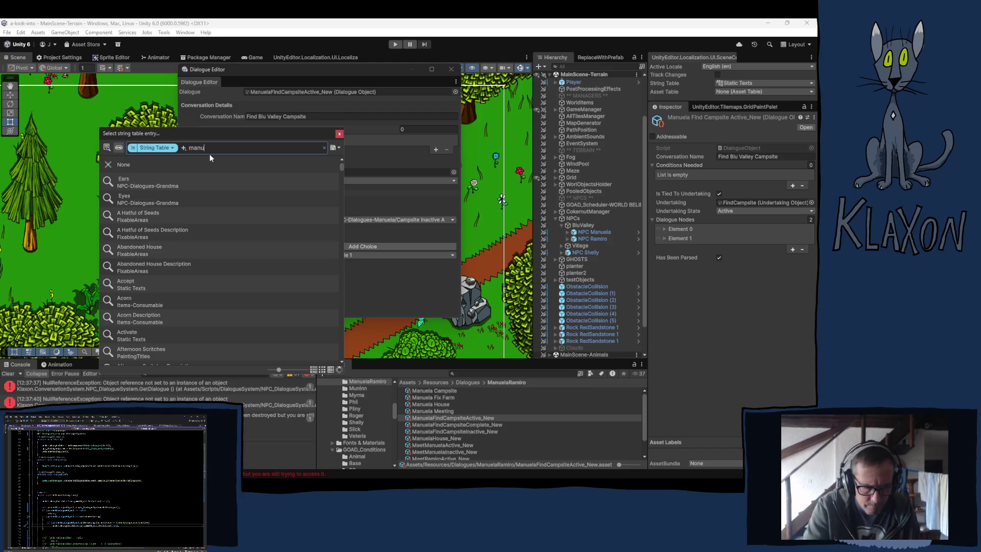
pyautogui.write('ela')
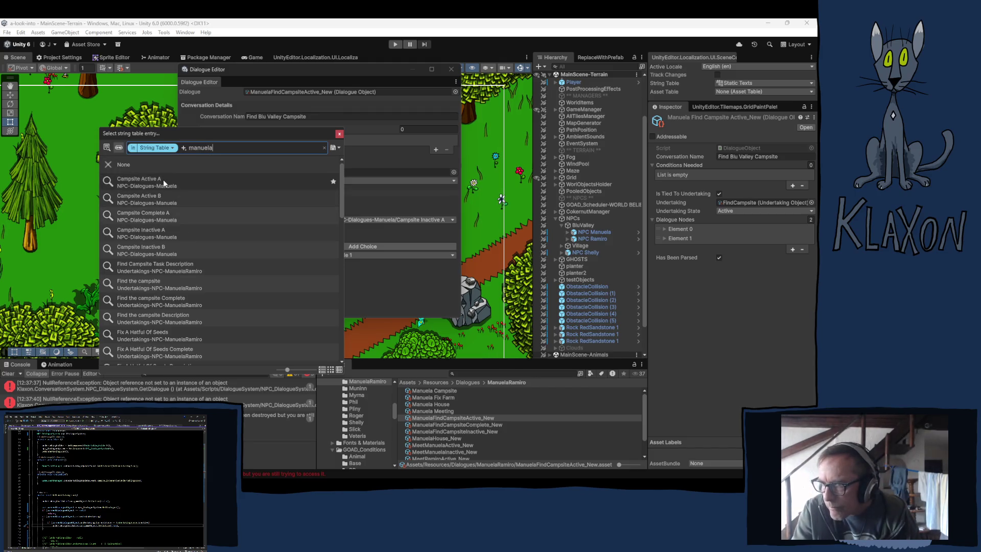
pyautogui.click(338, 134)
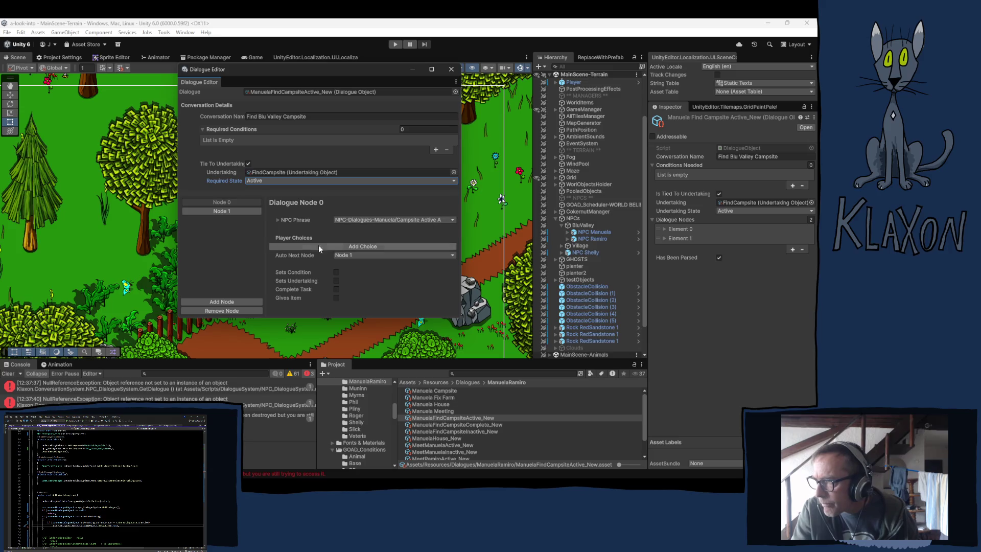
pyautogui.click(232, 209)
pyautogui.click(226, 202)
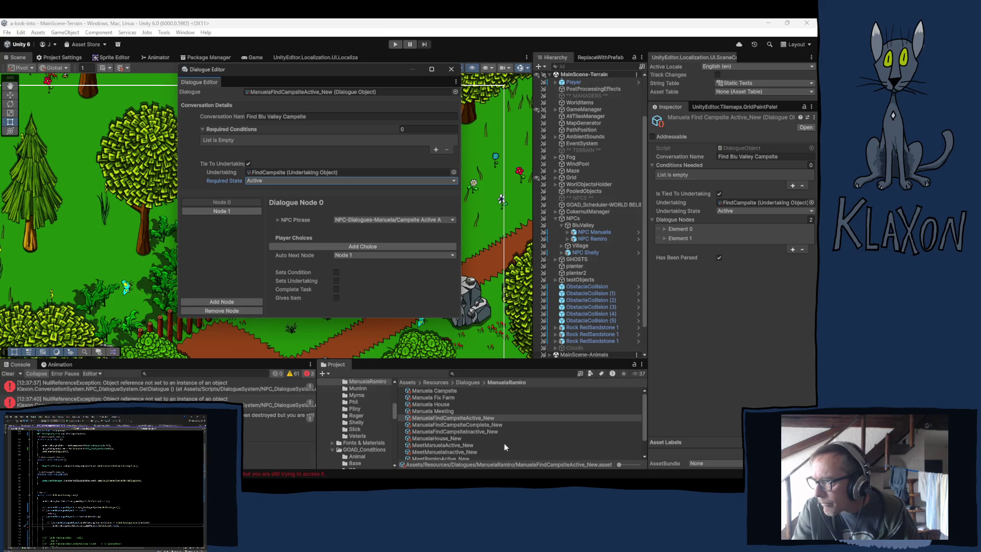
# Review the Inactive campsite dialogue's second node, then load the Complete campsite dialogue.
pyautogui.moveTo(460, 431)
pyautogui.mouseDown()
pyautogui.moveTo(286, 181)
pyautogui.moveTo(276, 89)
pyautogui.mouseUp()
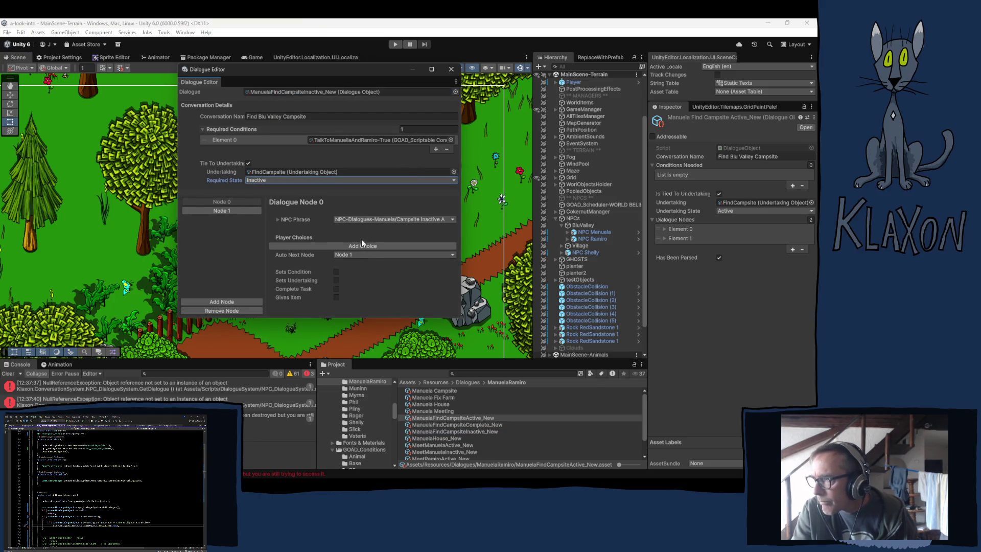
pyautogui.click(253, 208)
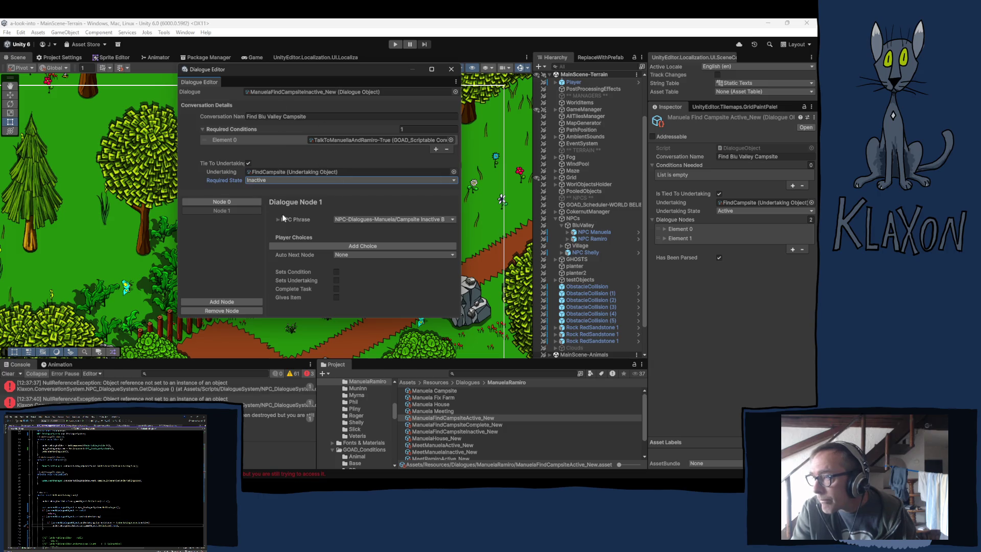
pyautogui.moveTo(462, 425)
pyautogui.mouseDown()
pyautogui.moveTo(388, 307)
pyautogui.moveTo(287, 179)
pyautogui.moveTo(263, 93)
pyautogui.mouseUp()
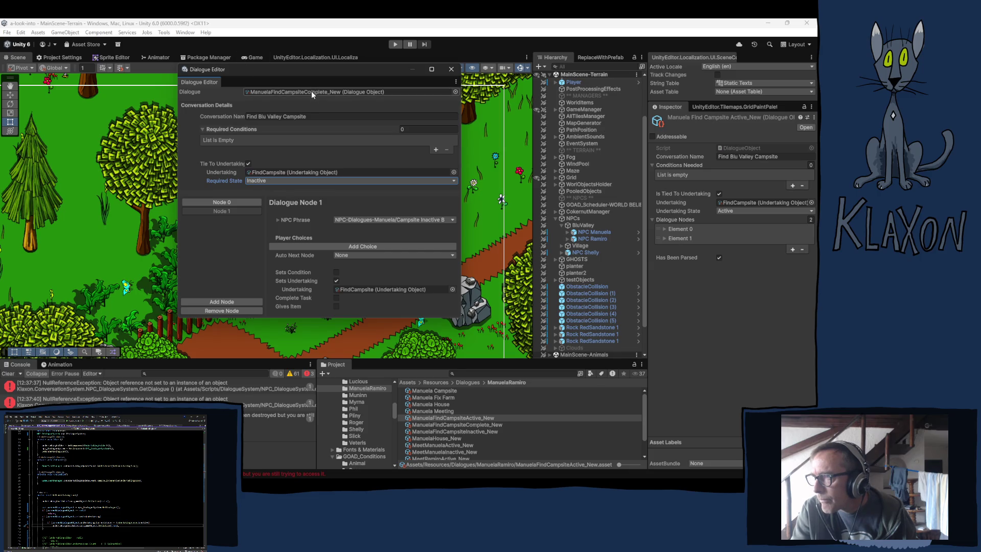
# Require the undertaking to be Complete and remove the second node.
pyautogui.click(275, 180)
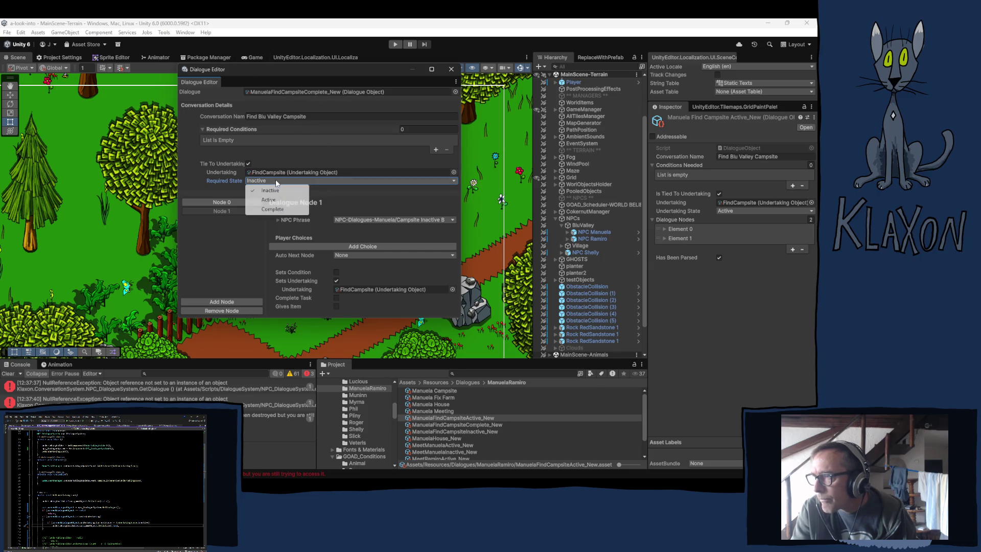
pyautogui.click(274, 210)
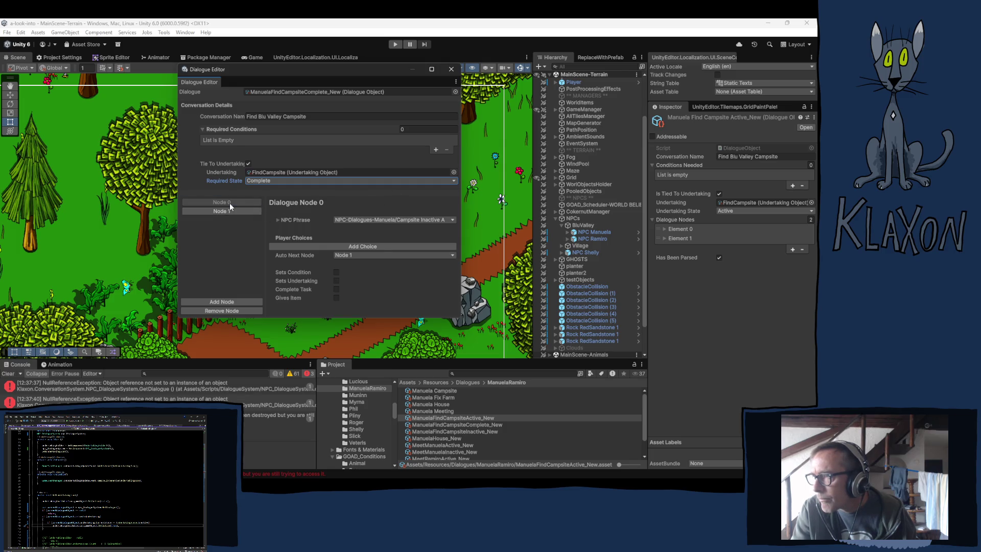
pyautogui.click(354, 253)
pyautogui.click(358, 262)
pyautogui.click(233, 212)
pyautogui.click(237, 309)
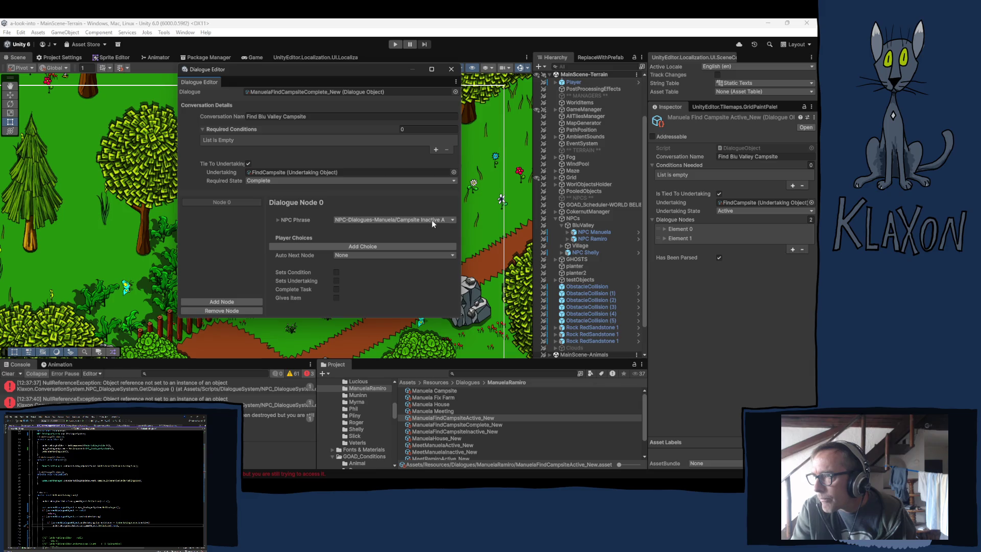
# Set Node 0's phrase to Campsite Complete A, then reload the Inactive campsite dialogue.
pyautogui.click(408, 220)
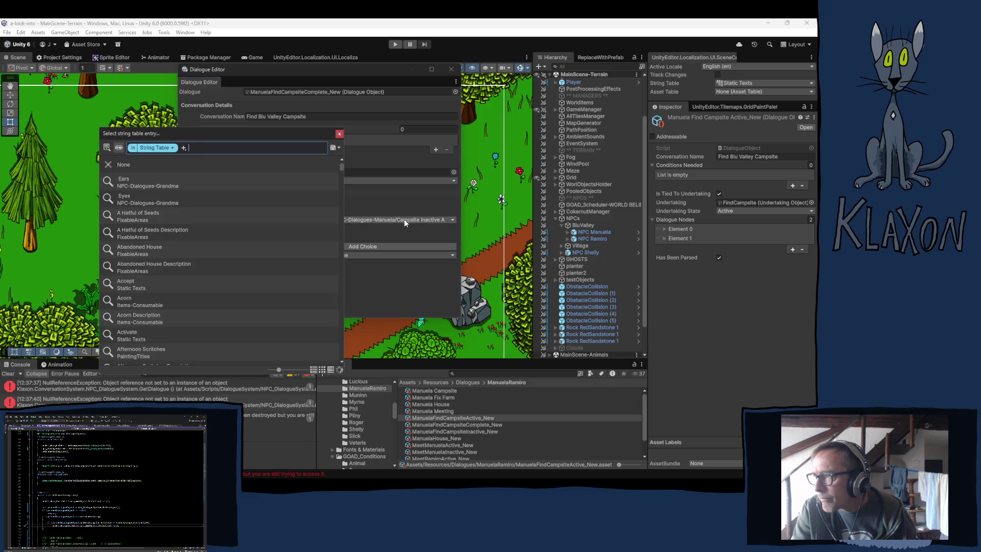
pyautogui.write('manur')
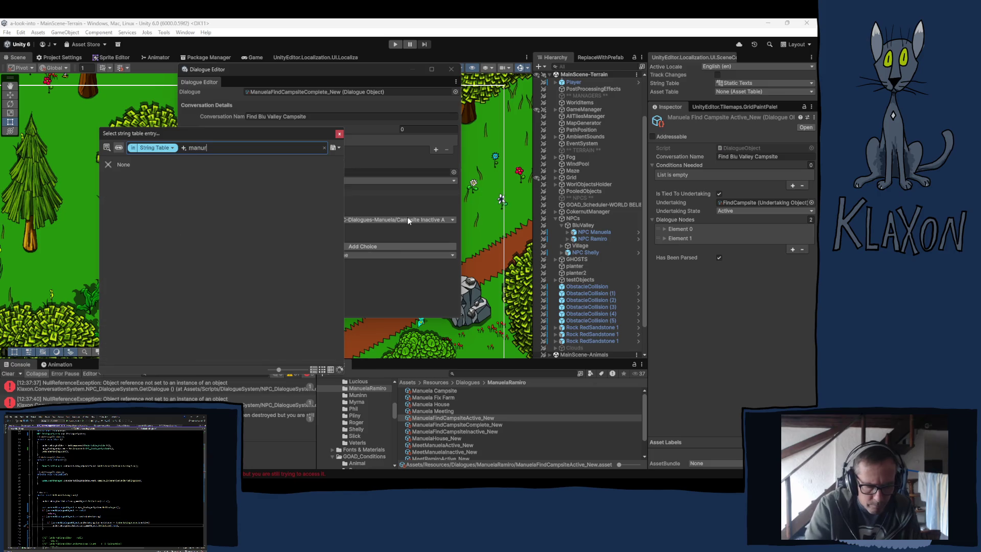
pyautogui.press('BackSpace')
pyautogui.write('ela')
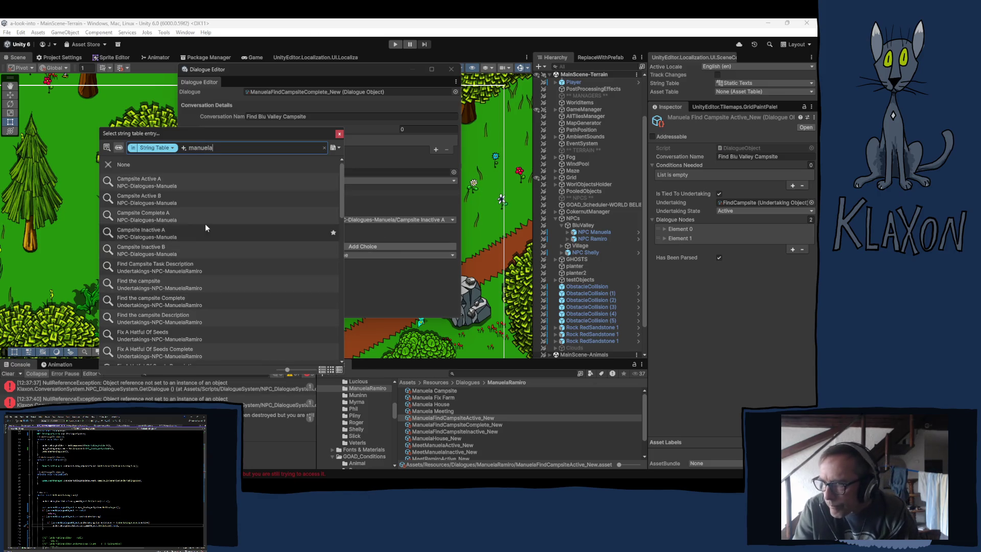
pyautogui.click(182, 216)
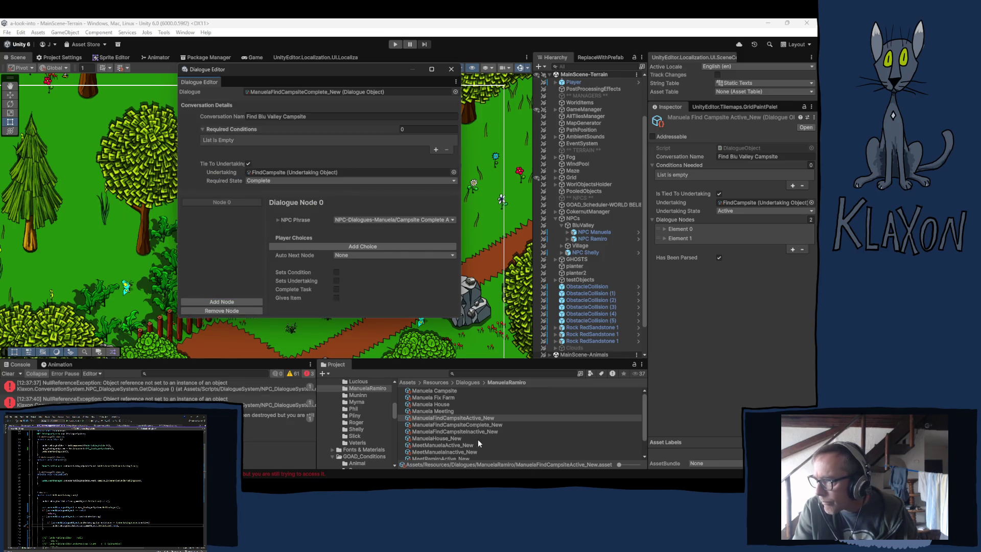
pyautogui.moveTo(463, 430); pyautogui.dragTo(290, 92)
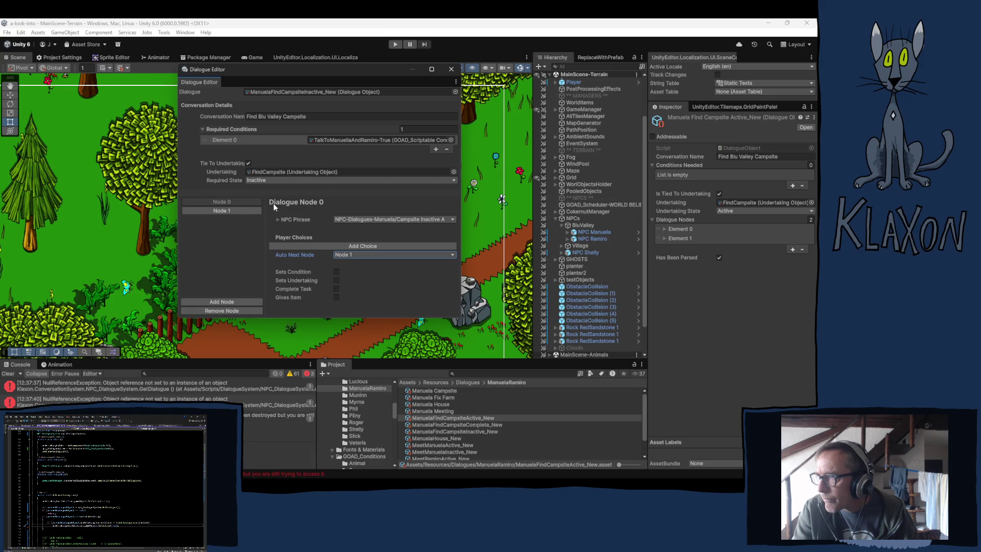
# Review the Inactive dialogue's Node 1, then load ManuelaFindCampsiteActive_New and inspect Node 1's undertaking.
pyautogui.click(213, 211)
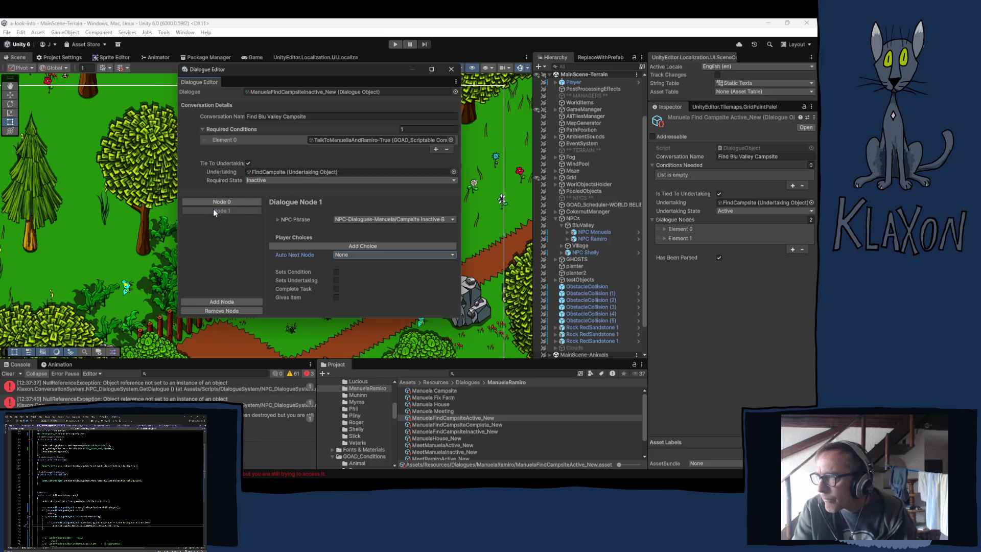
pyautogui.moveTo(465, 430)
pyautogui.mouseDown()
pyautogui.moveTo(388, 317)
pyautogui.moveTo(274, 96)
pyautogui.moveTo(325, 237)
pyautogui.moveTo(451, 420)
pyautogui.moveTo(220, 76)
pyautogui.moveTo(264, 93)
pyautogui.mouseUp()
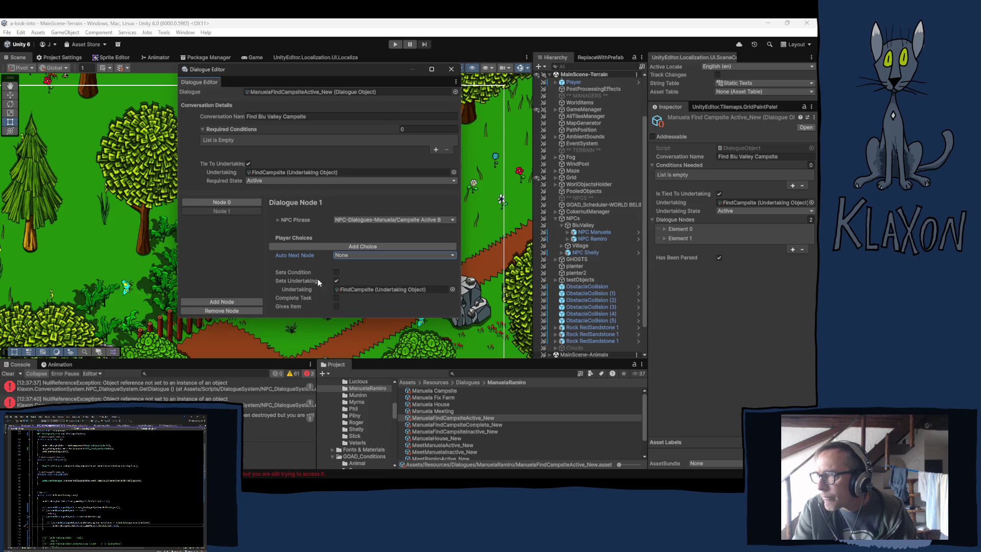
pyautogui.click(355, 287)
# Clear Node 1's undertaking reference so it no longer sets an undertaking.
pyautogui.press('Delete')
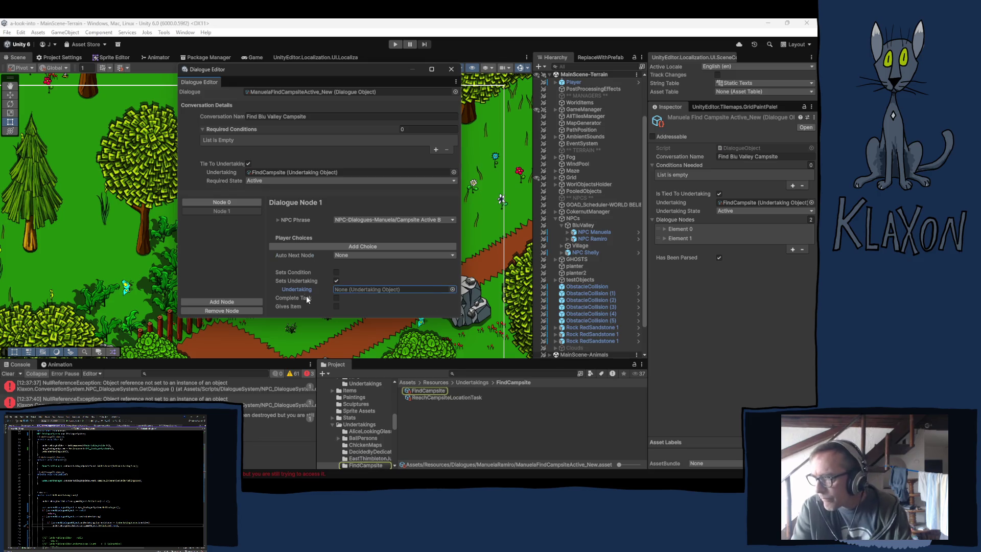
pyautogui.click(337, 281)
pyautogui.click(214, 210)
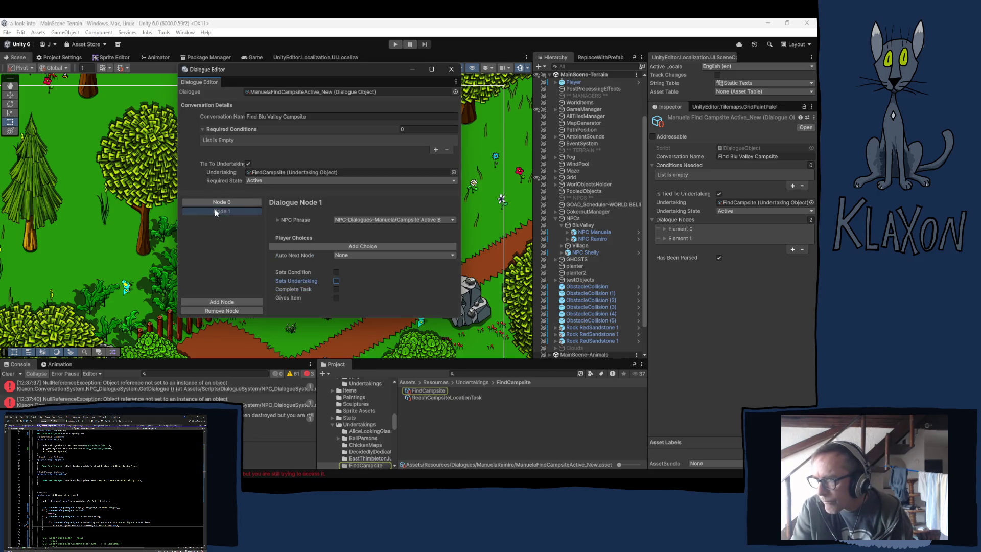
pyautogui.click(216, 201)
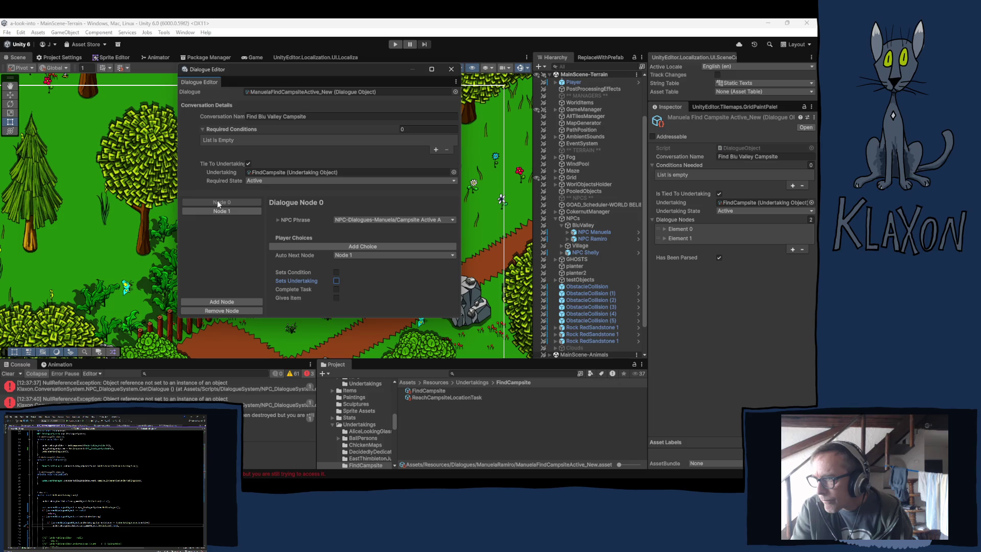
# Load the Complete campsite dialogue, then ManuelaFindCampsiteInactive_New, into the Dialogue Editor.
pyautogui.click(265, 93)
pyautogui.click(451, 424)
pyautogui.moveTo(431, 423)
pyautogui.mouseDown()
pyautogui.moveTo(307, 323)
pyautogui.moveTo(273, 93)
pyautogui.mouseUp()
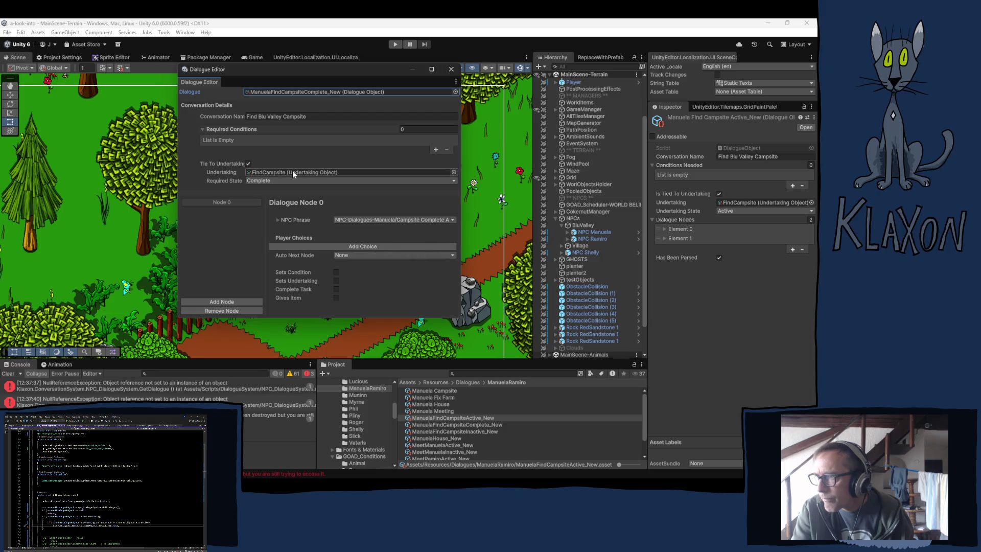
pyautogui.moveTo(444, 433); pyautogui.dragTo(276, 94)
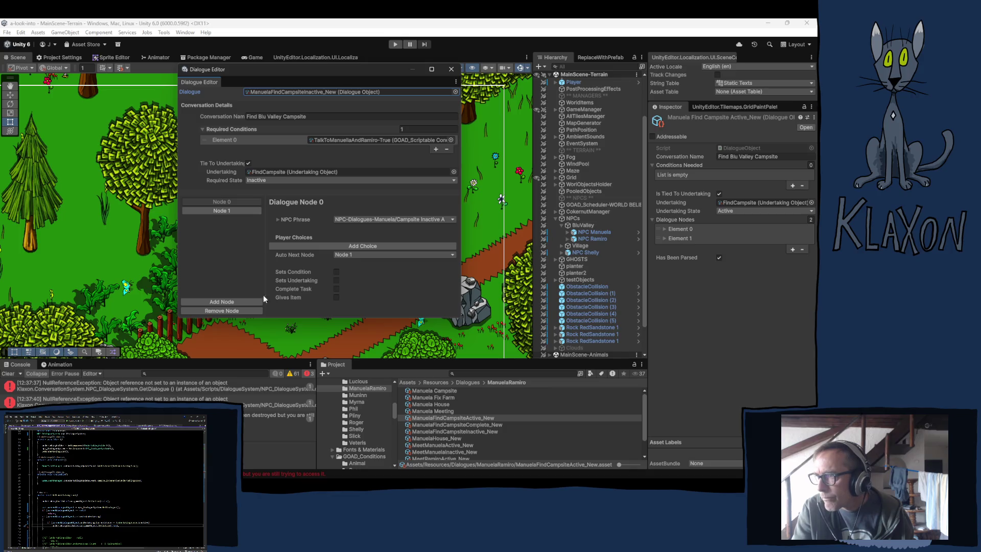
# Make Node 1 set the FindCampsite undertaking, then locate the ManuelaRamiro dialogue assets.
pyautogui.click(222, 211)
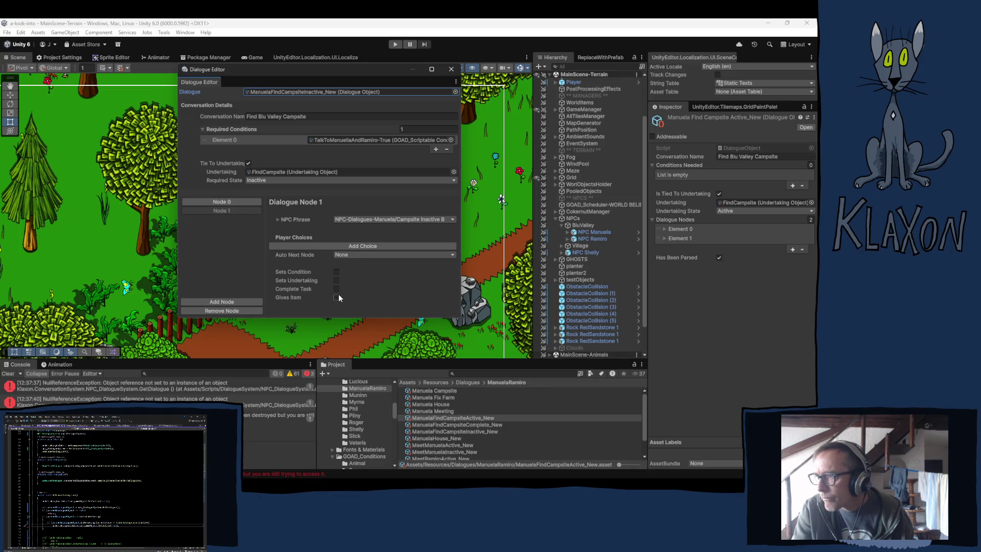
pyautogui.click(338, 280)
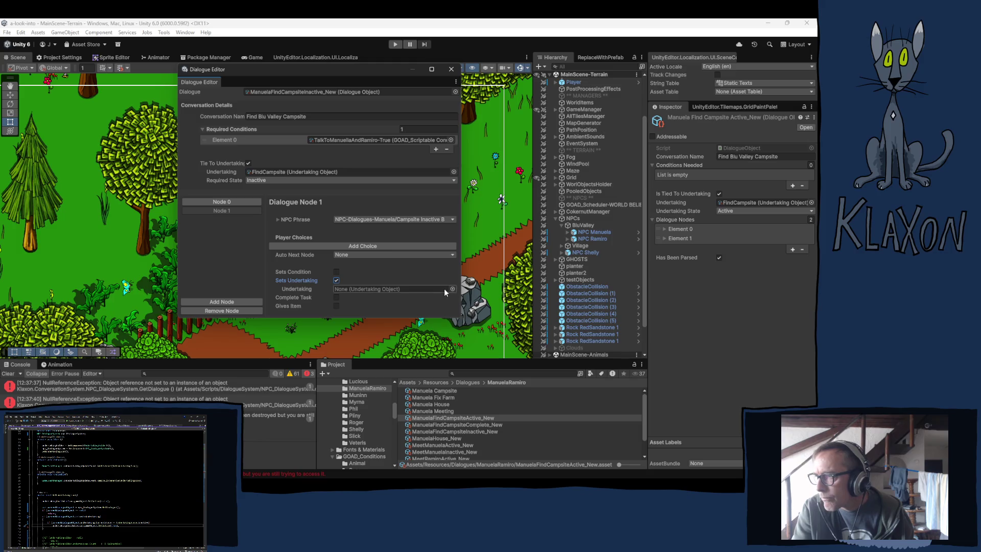
pyautogui.click(286, 172)
pyautogui.click(418, 392)
pyautogui.moveTo(419, 392); pyautogui.dragTo(357, 289)
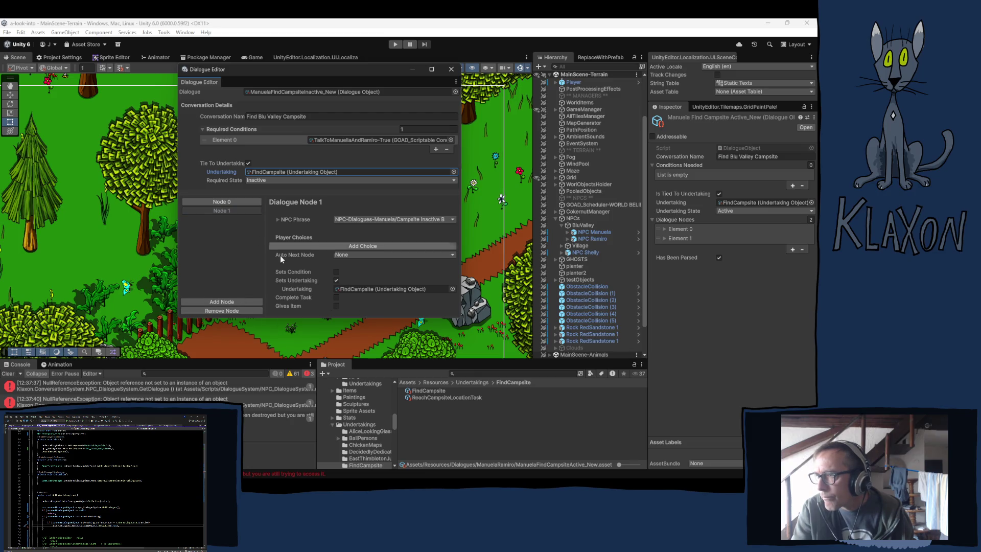
pyautogui.click(276, 91)
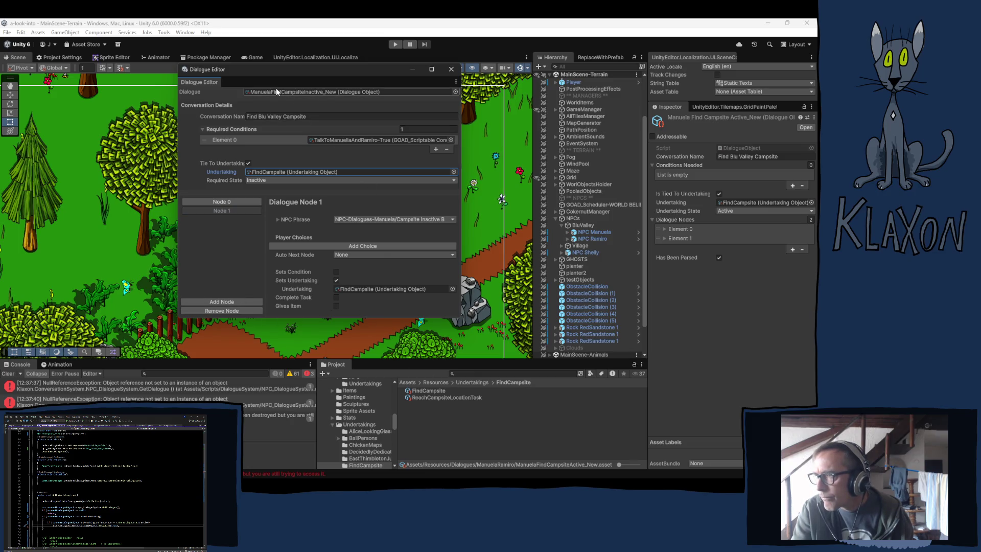
pyautogui.click(273, 93)
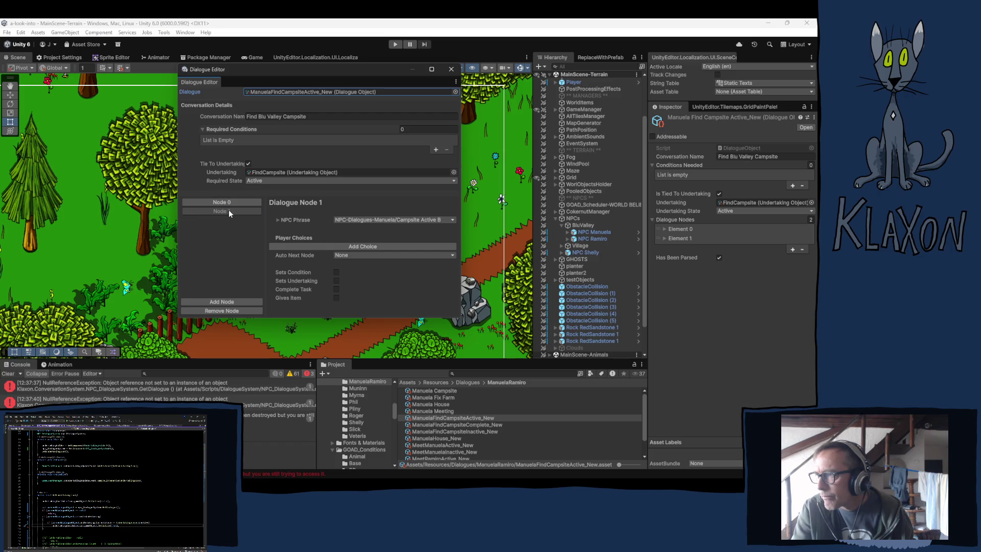
# Load the Active, Complete and Inactive Find Campsite dialogues, check Node 1, then close the Dialogue Editor.
pyautogui.moveTo(471, 419)
pyautogui.mouseDown()
pyautogui.moveTo(327, 215)
pyautogui.moveTo(263, 93)
pyautogui.mouseUp()
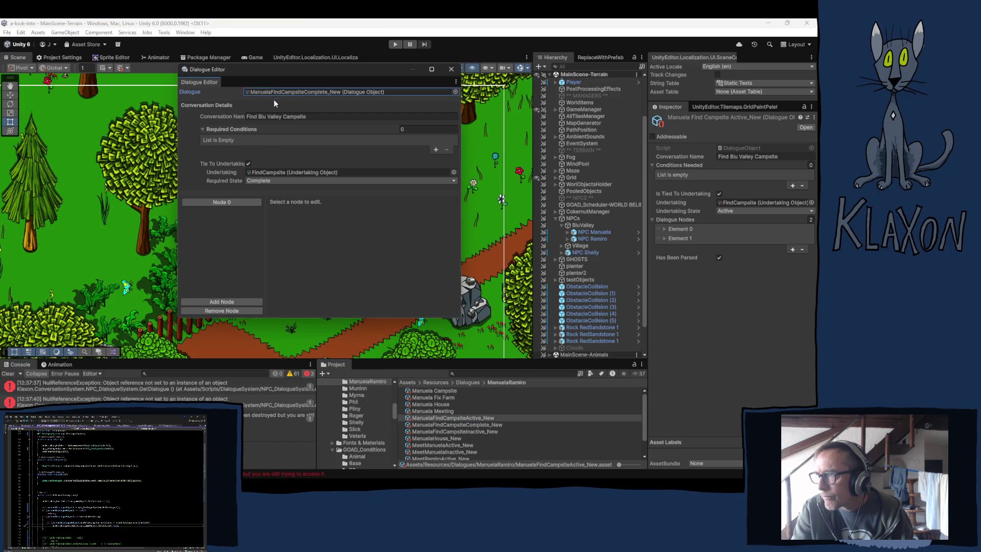
pyautogui.click(246, 203)
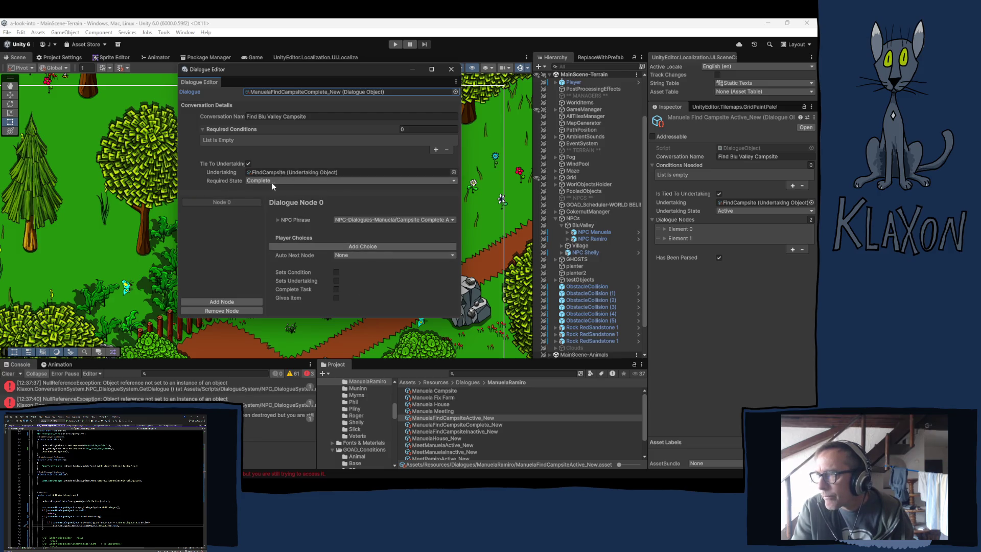
pyautogui.moveTo(457, 431); pyautogui.dragTo(275, 92)
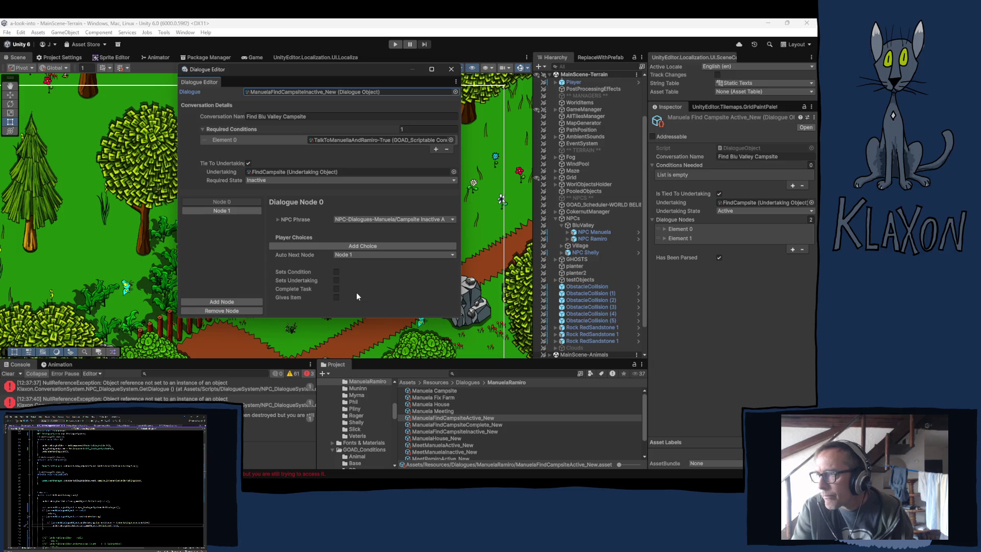
pyautogui.click(228, 210)
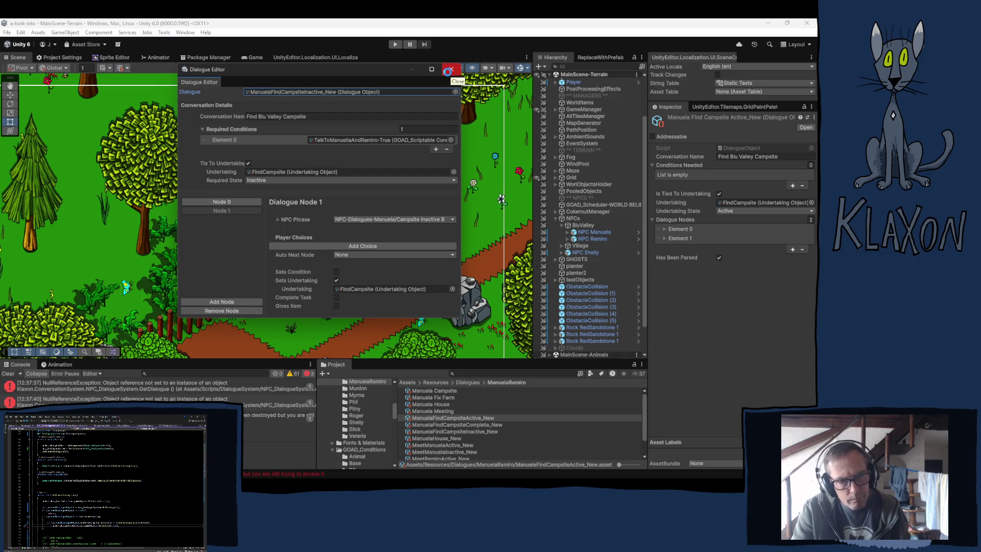
pyautogui.click(448, 70)
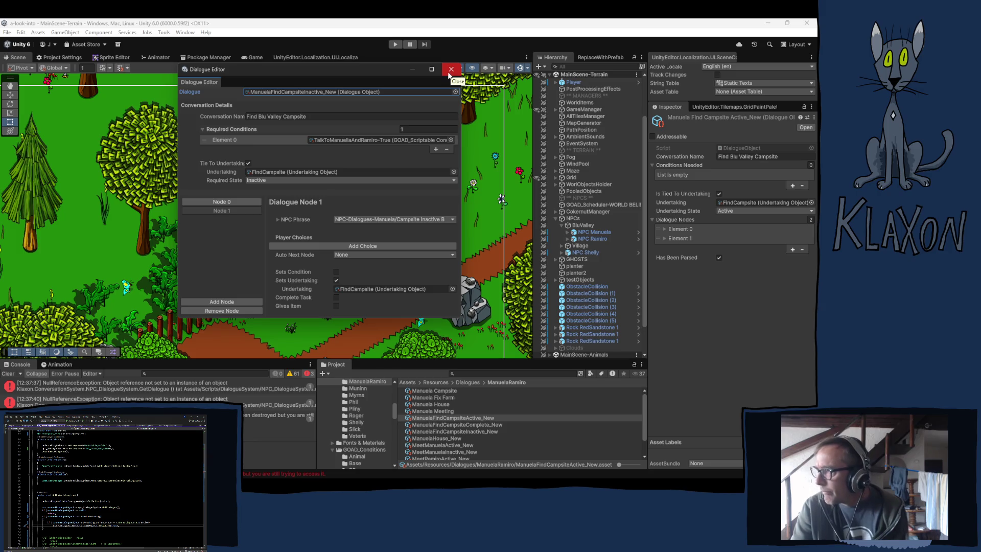
pyautogui.click(448, 76)
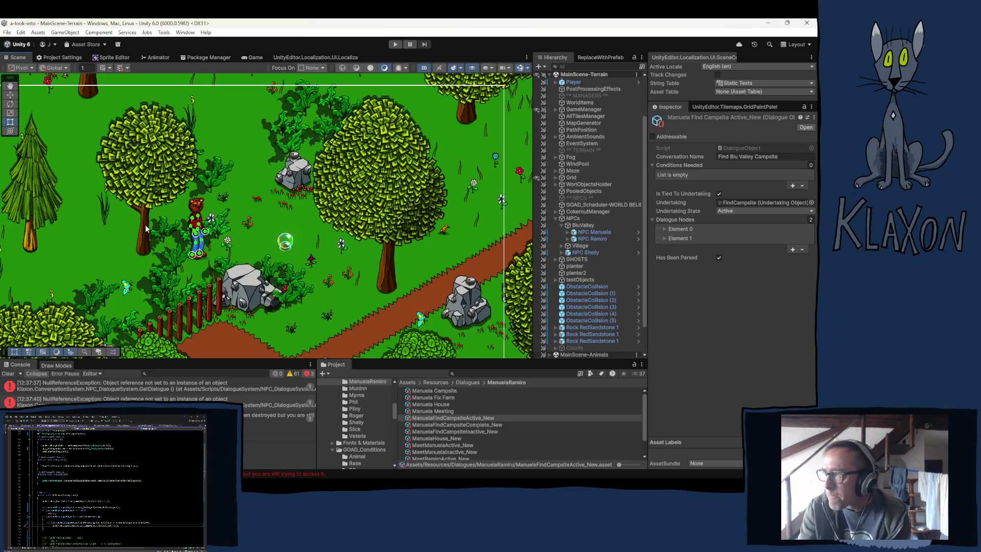
# Reopen the Dialogue Editor from the Window > Klaxon menu.
pyautogui.click(184, 33)
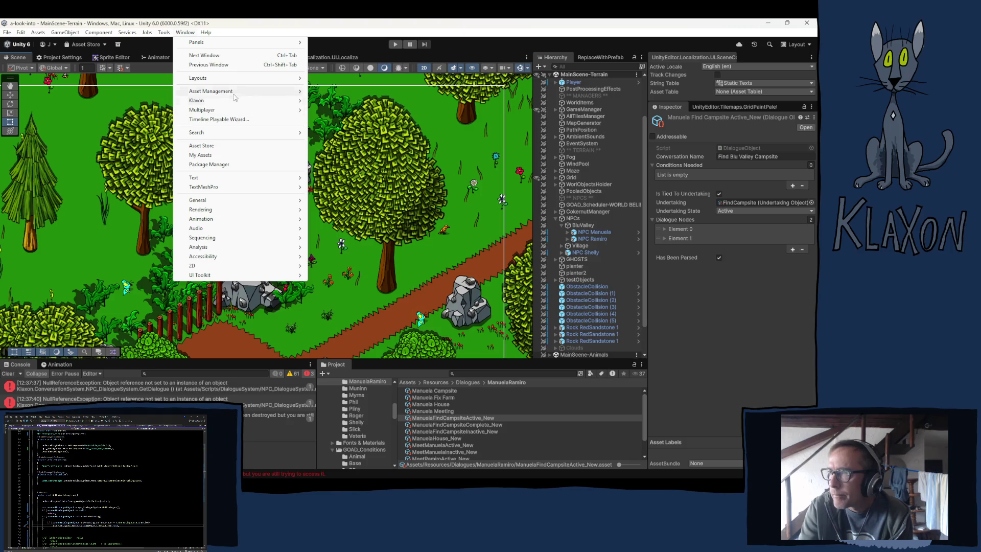
pyautogui.moveTo(194, 102)
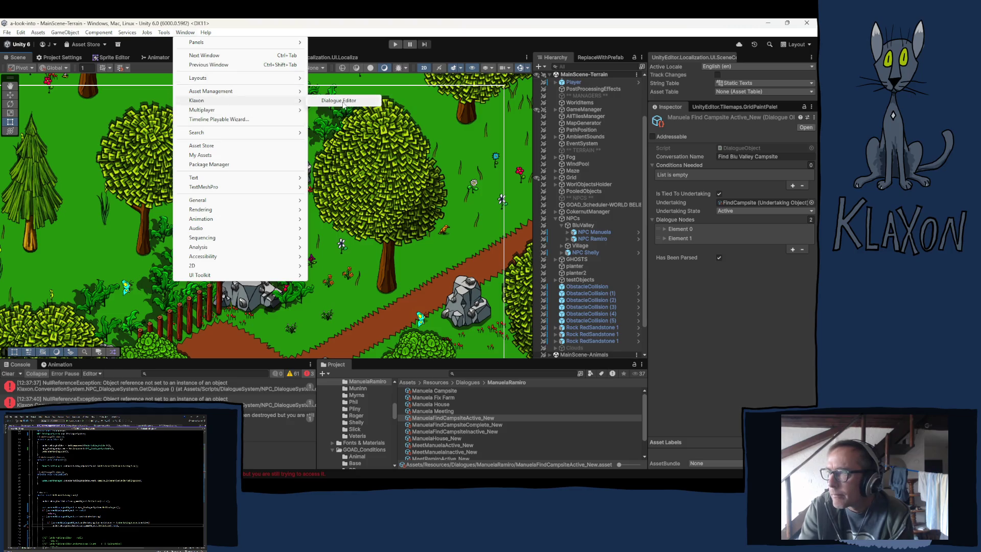
pyautogui.click(358, 101)
pyautogui.scroll(-2, 482, 442)
# Load MeetManuelaInactive_New and MeetManuelaActive_New and check each one's Node 0 and Node 2.
pyautogui.moveTo(446, 428); pyautogui.dragTo(287, 95)
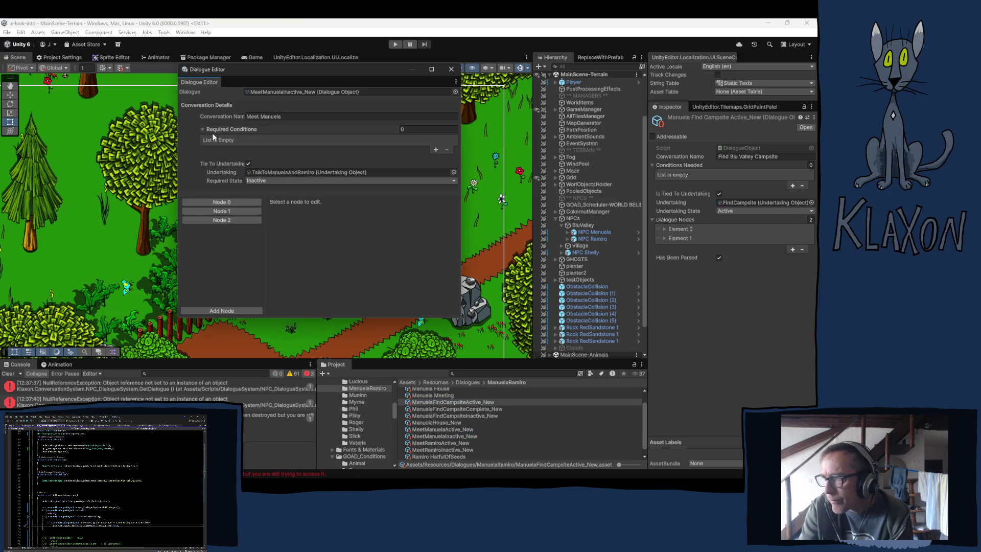
pyautogui.click(225, 201)
pyautogui.click(234, 219)
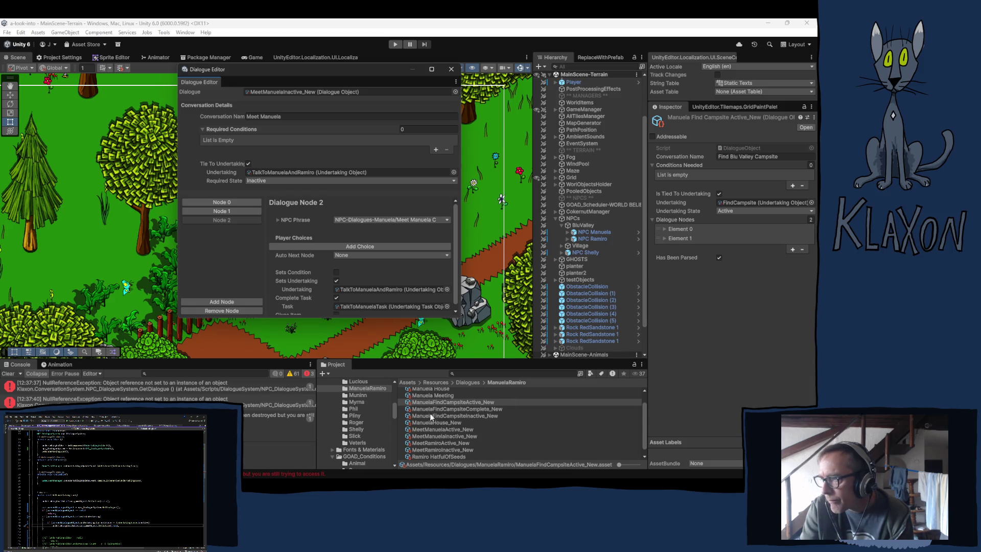
pyautogui.moveTo(453, 429); pyautogui.dragTo(278, 88)
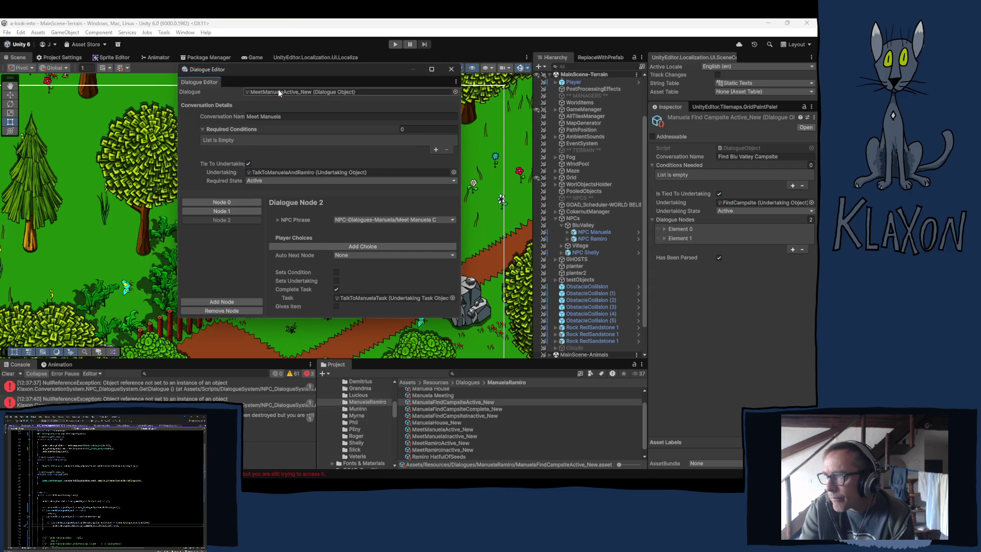
pyautogui.click(217, 202)
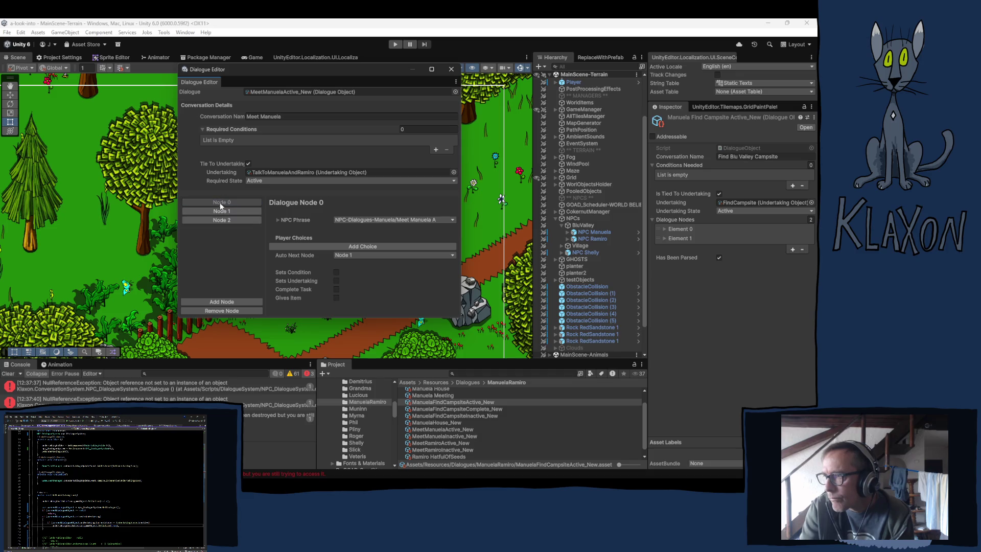
pyautogui.click(220, 219)
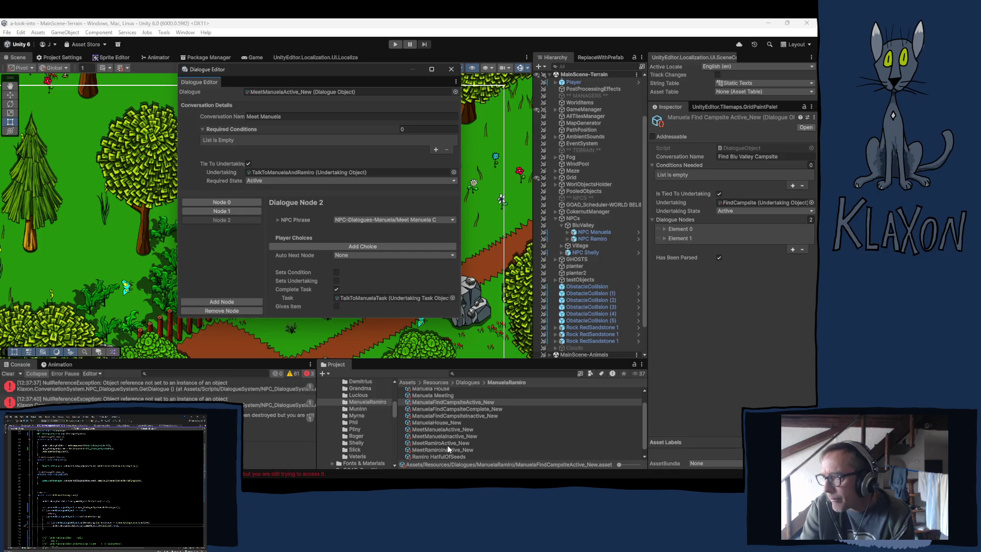
# Load MeetRamiroInactive_New and MeetRamiroActive_New and review their nodes.
pyautogui.moveTo(440, 446); pyautogui.dragTo(271, 91)
pyautogui.click(213, 201)
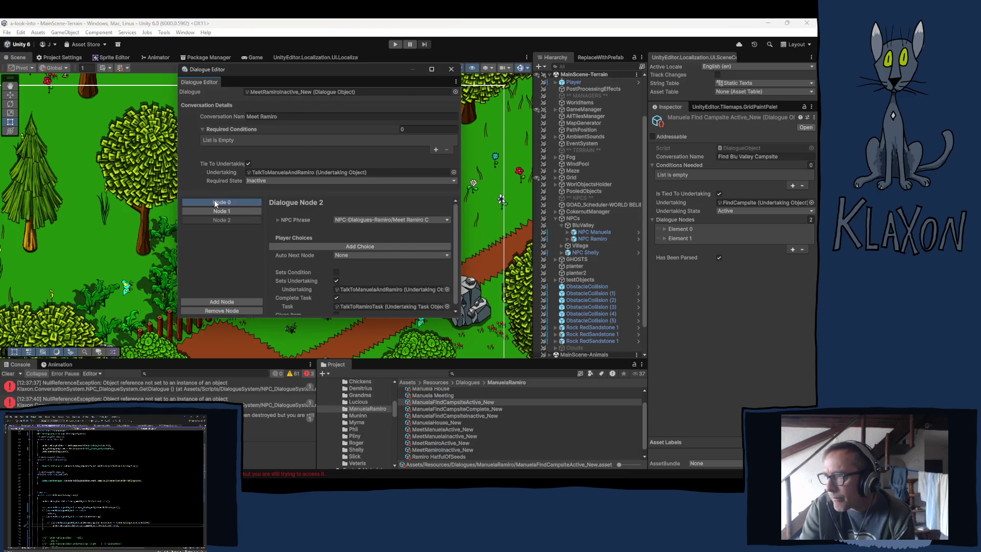
pyautogui.click(209, 221)
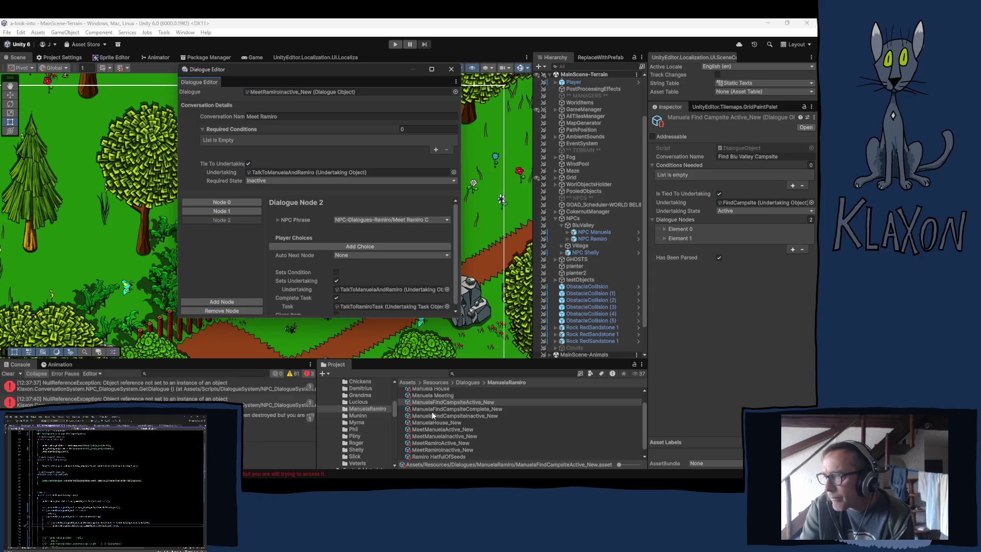
pyautogui.moveTo(440, 442)
pyautogui.mouseDown()
pyautogui.moveTo(357, 256)
pyautogui.moveTo(270, 94)
pyautogui.mouseUp()
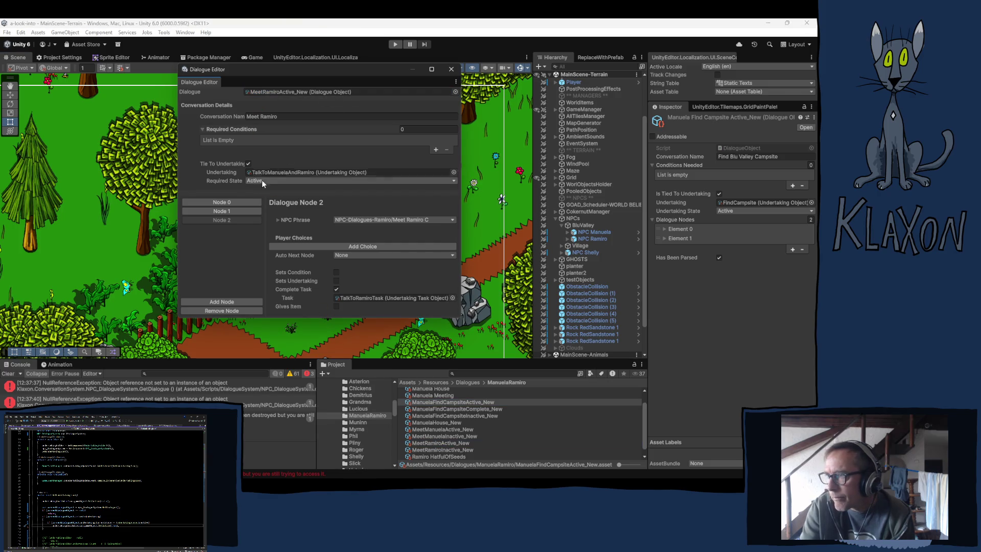
pyautogui.click(223, 211)
pyautogui.click(215, 218)
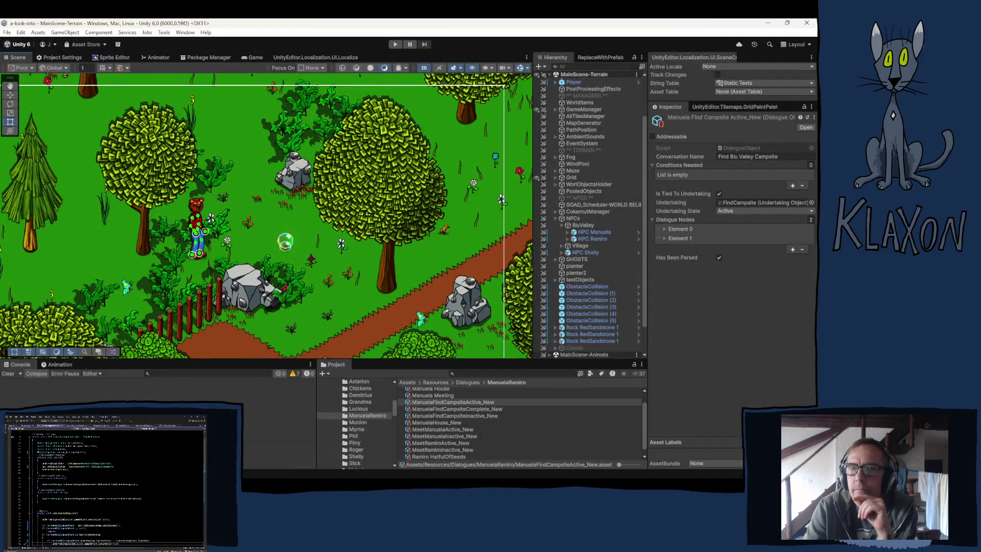
# Scroll down to review the ManuelaFindCampsiteActive_New settings in the Inspector.
pyautogui.scroll(-10, 118, 485)
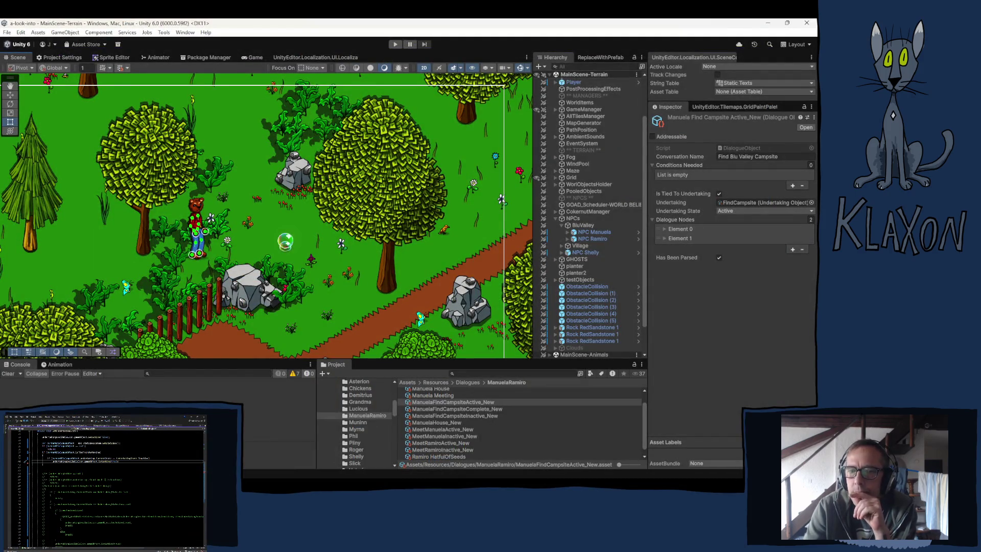
# Launch the game with the toolbar Play button.
pyautogui.scroll(3, 117, 485)
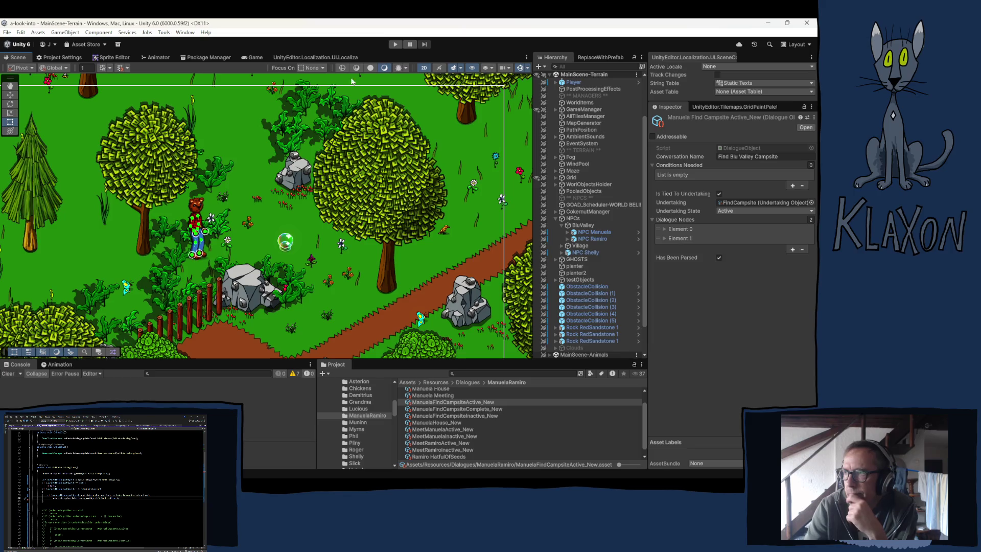
pyautogui.click(395, 45)
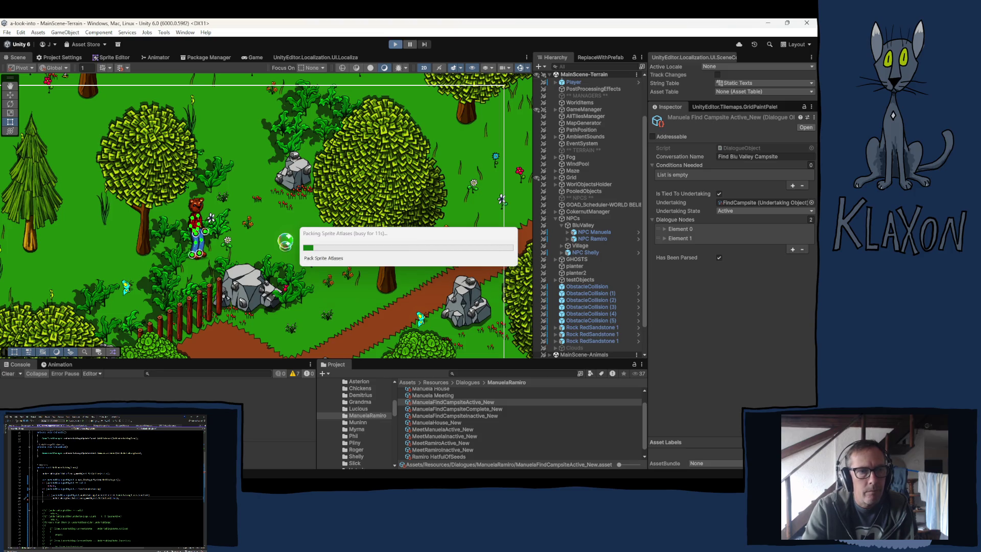
# Switch to Visual Studio showing NPC_UndertakingAvailable.cs while Play mode loads.
pyautogui.hotkey('alt', 'Tab')
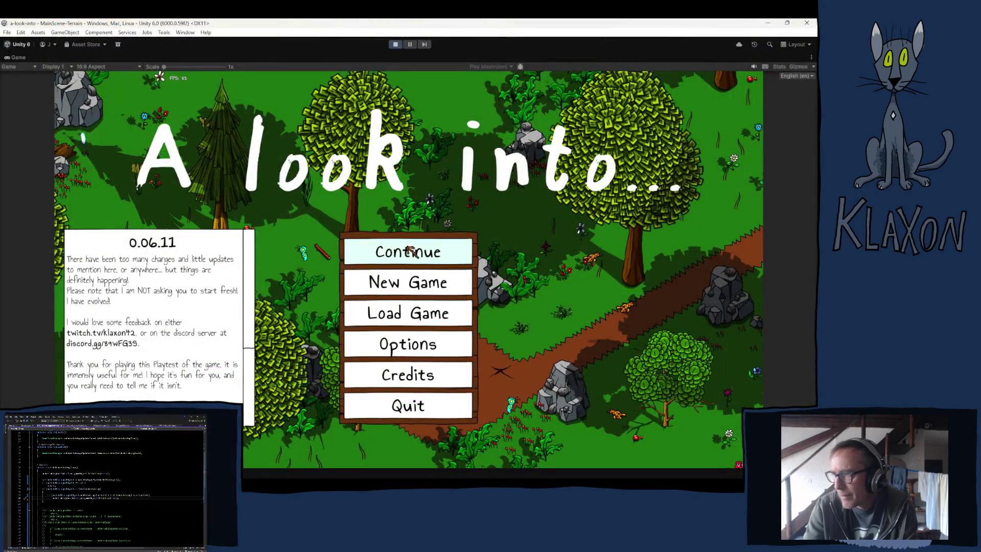
# Continue from the saved game on the title menu.
pyautogui.click(408, 250)
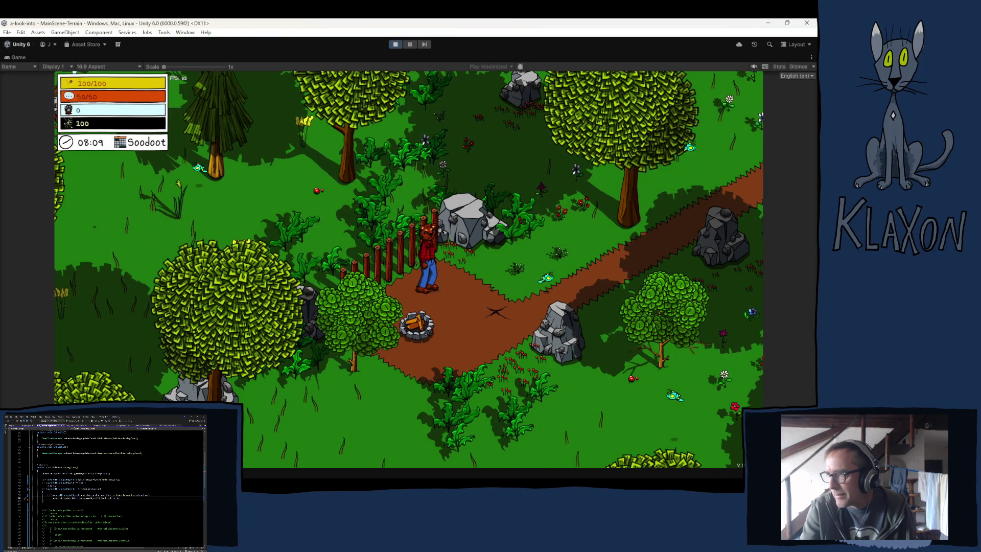
# Walk to Manuela and Ramiro and talk through their dialogues until Talk to Manuela and Ramiro completes.
pyautogui.press('d')
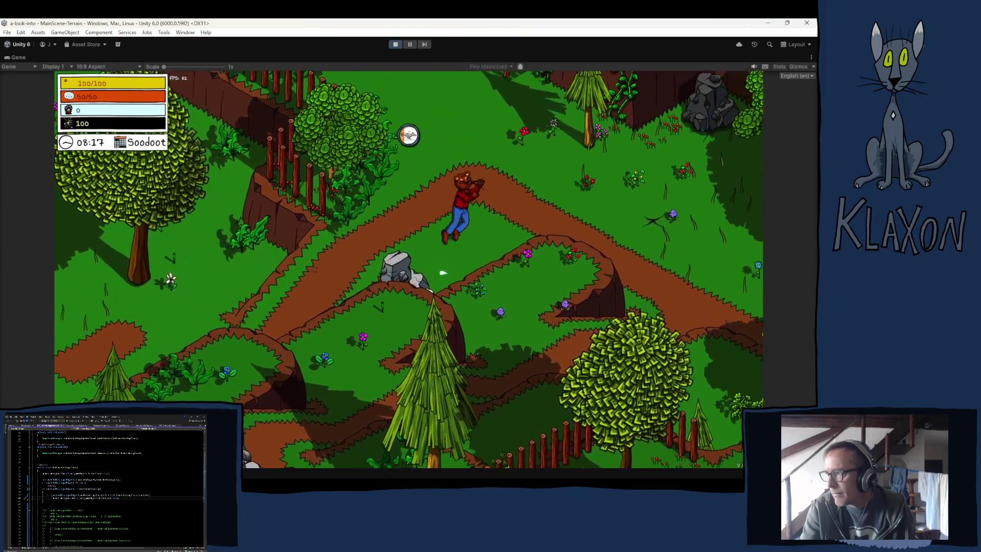
pyautogui.press('a')
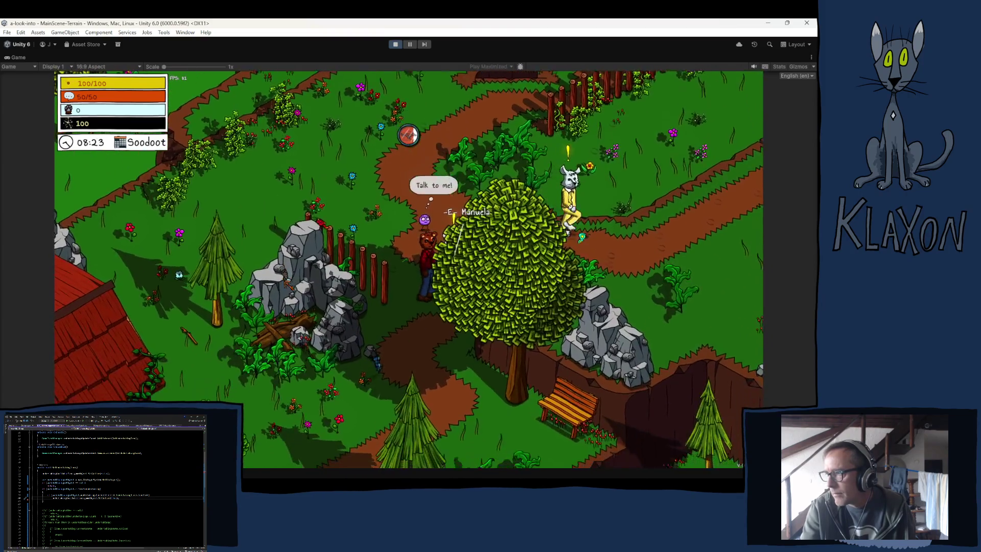
pyautogui.press('space')
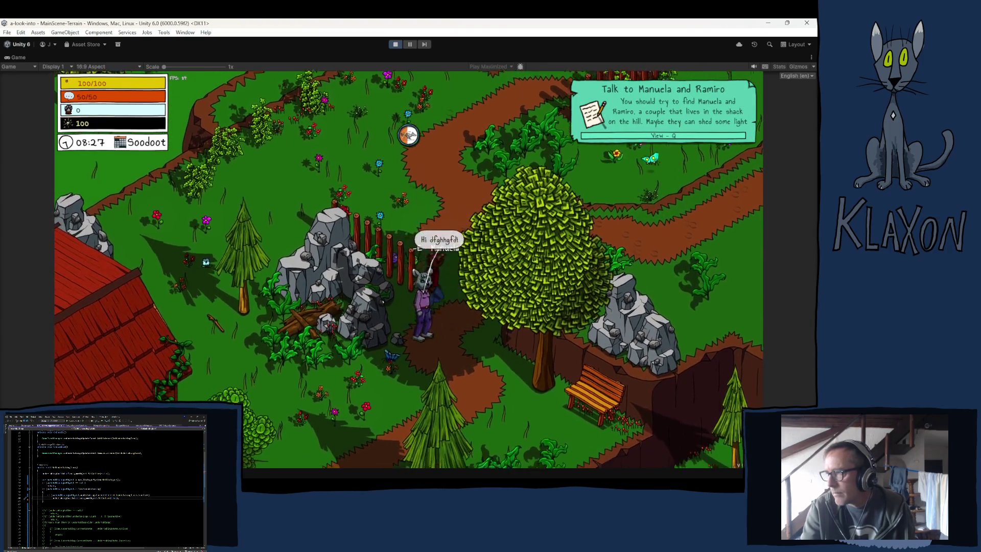
pyautogui.press('e')
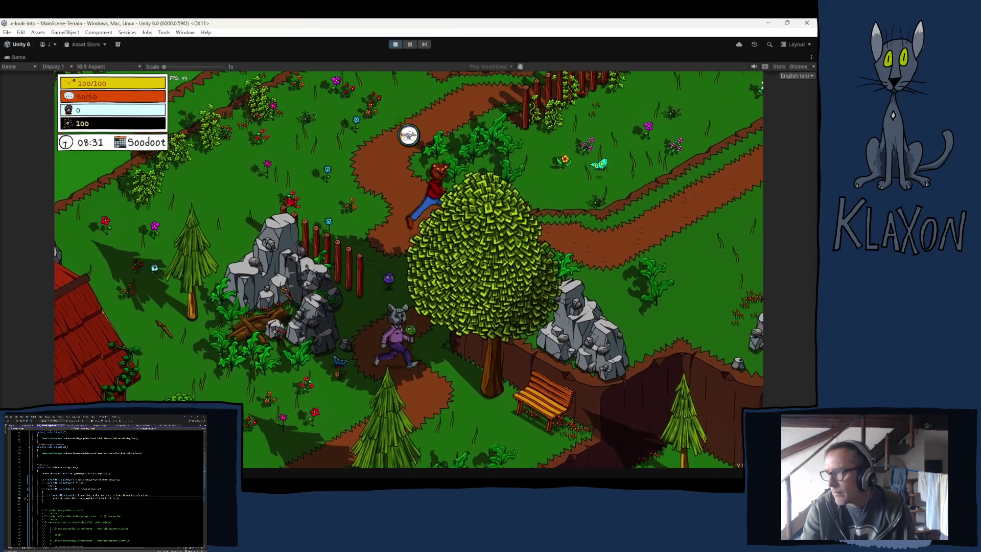
pyautogui.press('e')
pyautogui.press('space')
pyautogui.press('space')
pyautogui.press('a')
pyautogui.press('a')
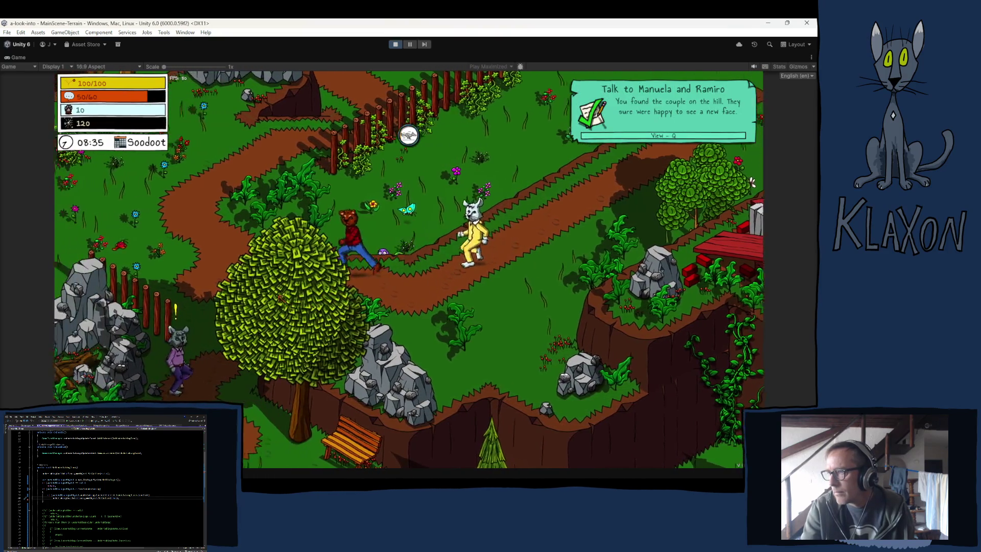
# Talk to Manuela and Ramiro again, dismissing their dialogue lines.
pyautogui.press('e')
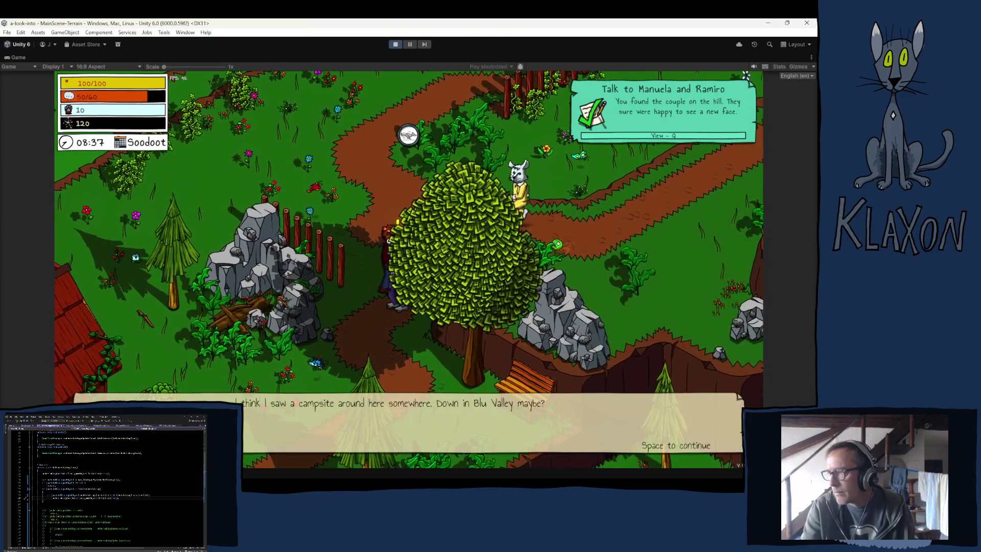
pyautogui.press('space')
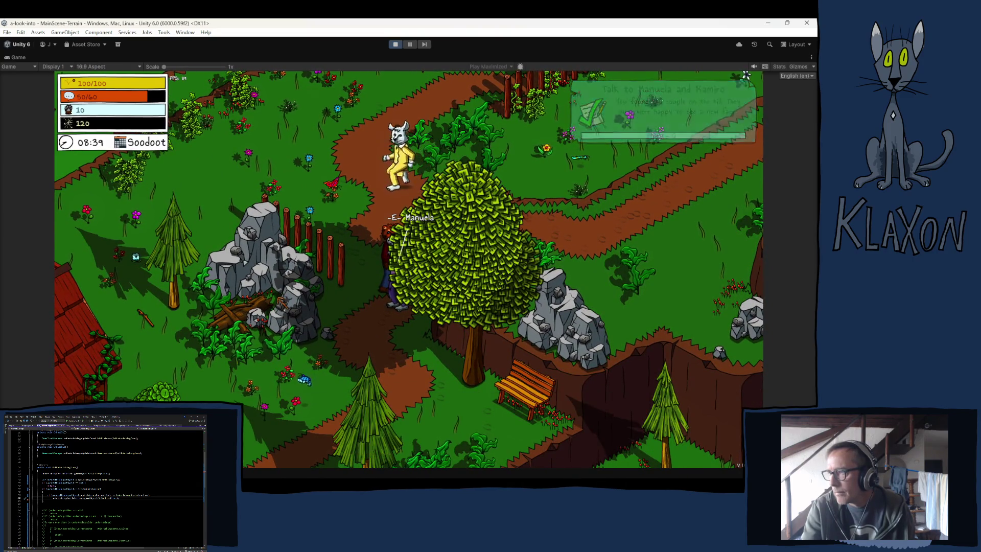
pyautogui.press('w')
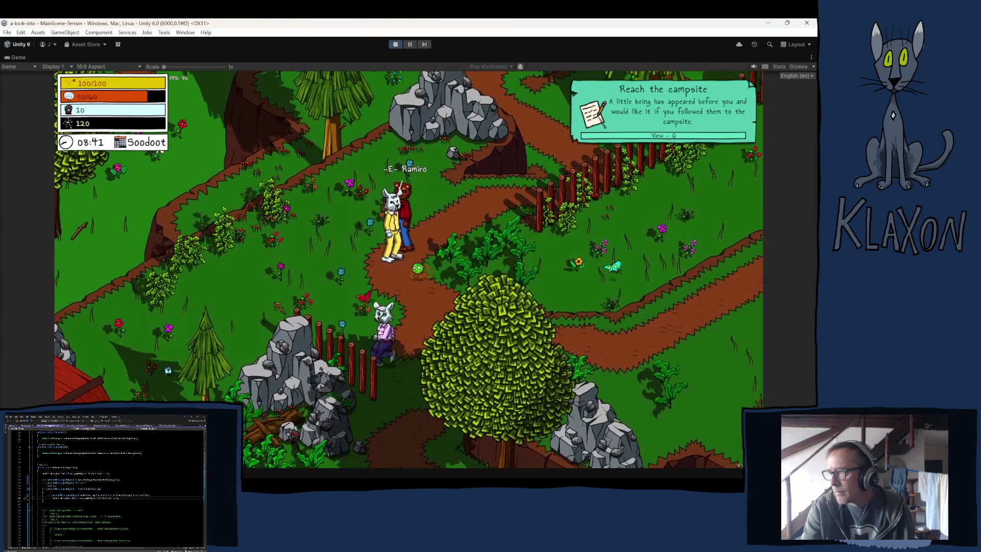
pyautogui.press('e')
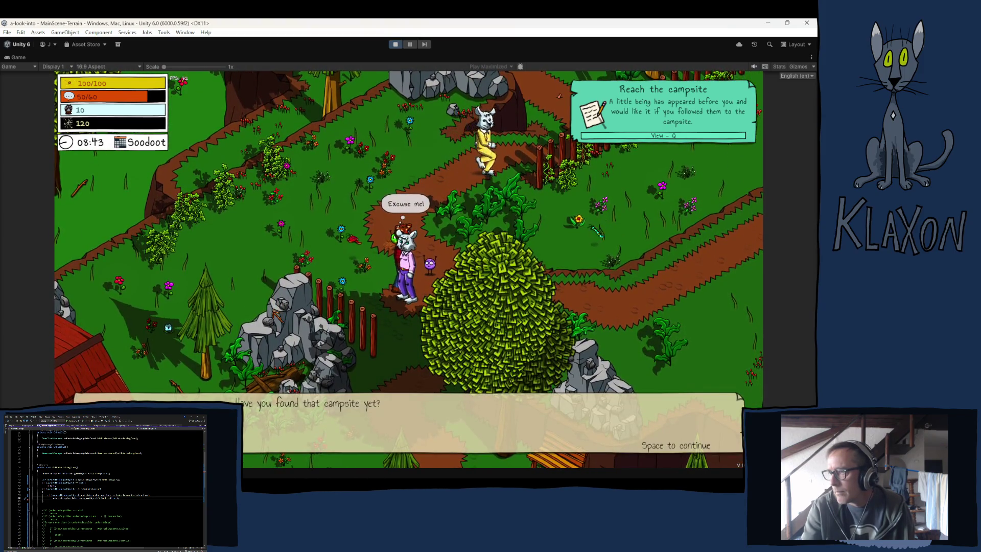
pyautogui.press('space')
pyautogui.press('w')
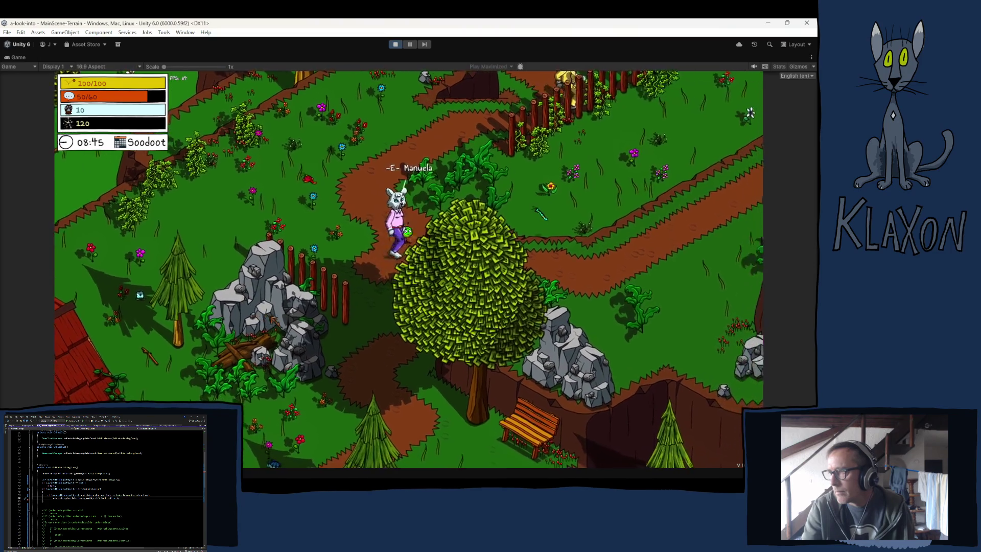
# Run the bear down to Seton's Camps until Fix Blu Valley Campsite begins, then stop the game.
pyautogui.press('s')
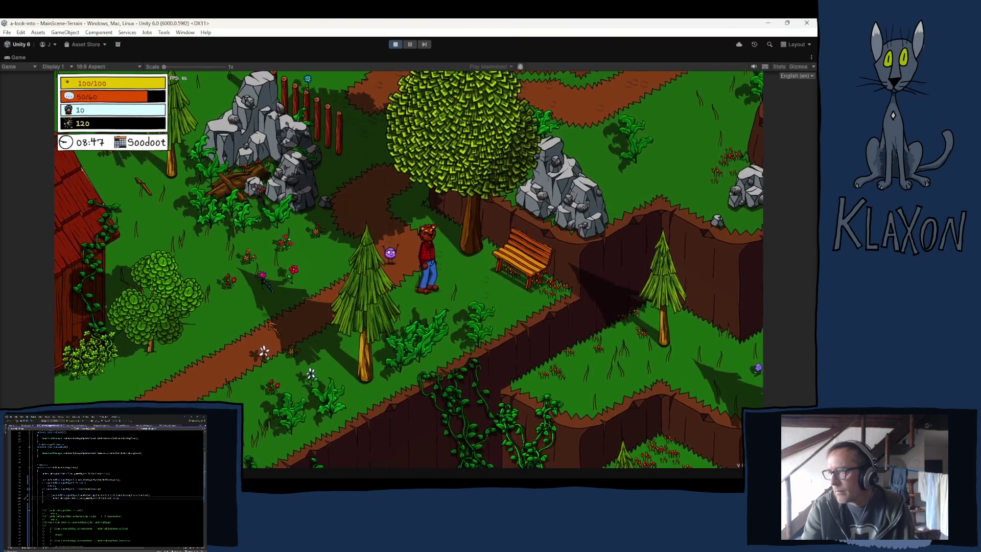
pyautogui.press('d')
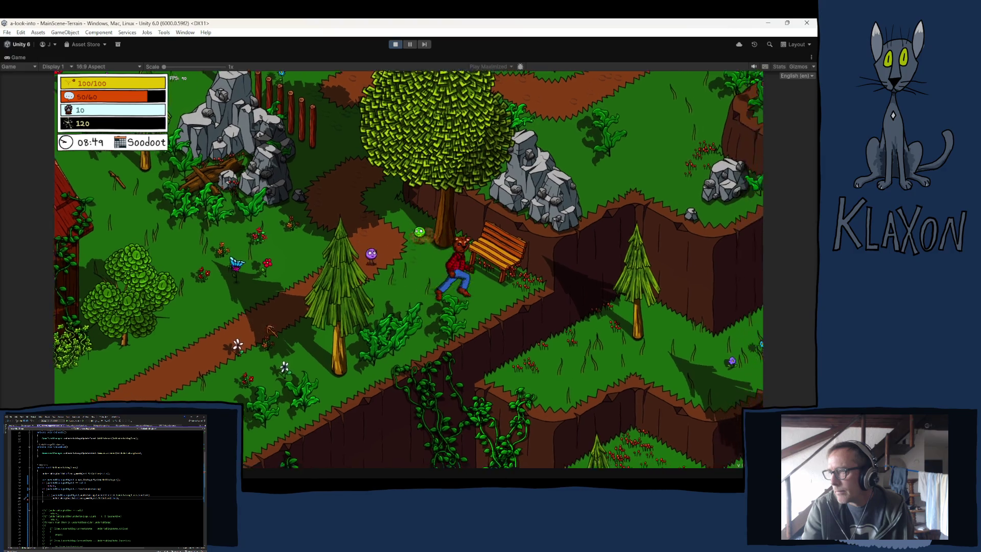
pyautogui.press('s')
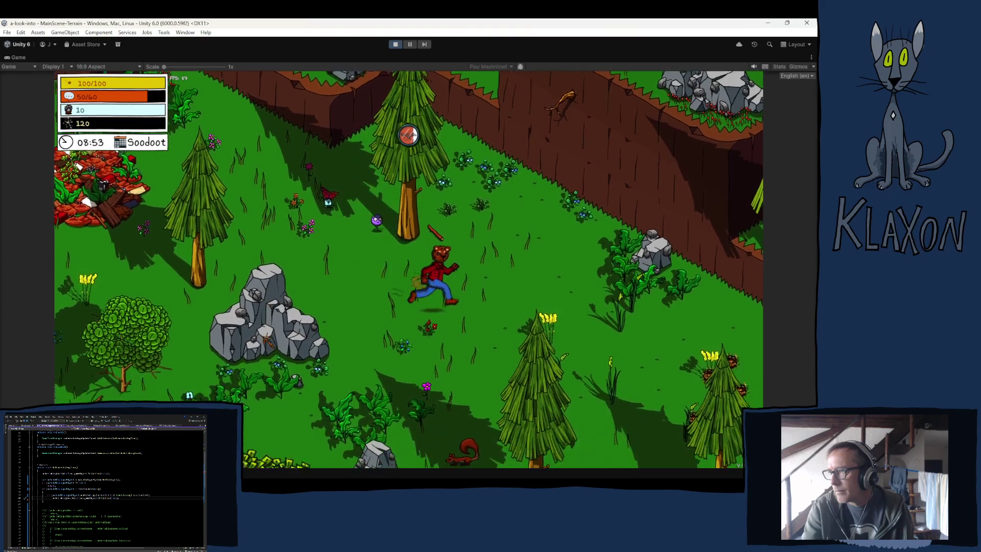
pyautogui.press('d')
pyautogui.press('d')
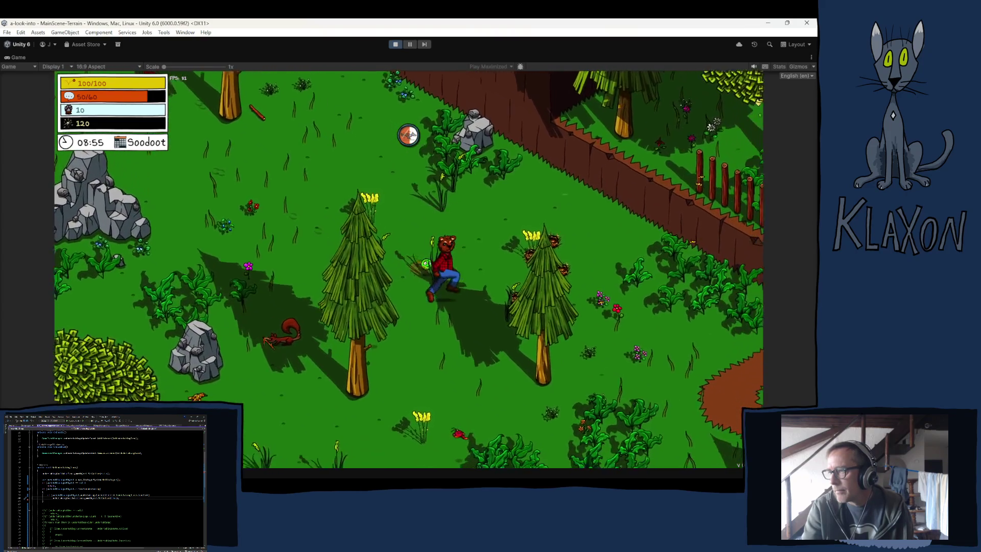
pyautogui.press('d')
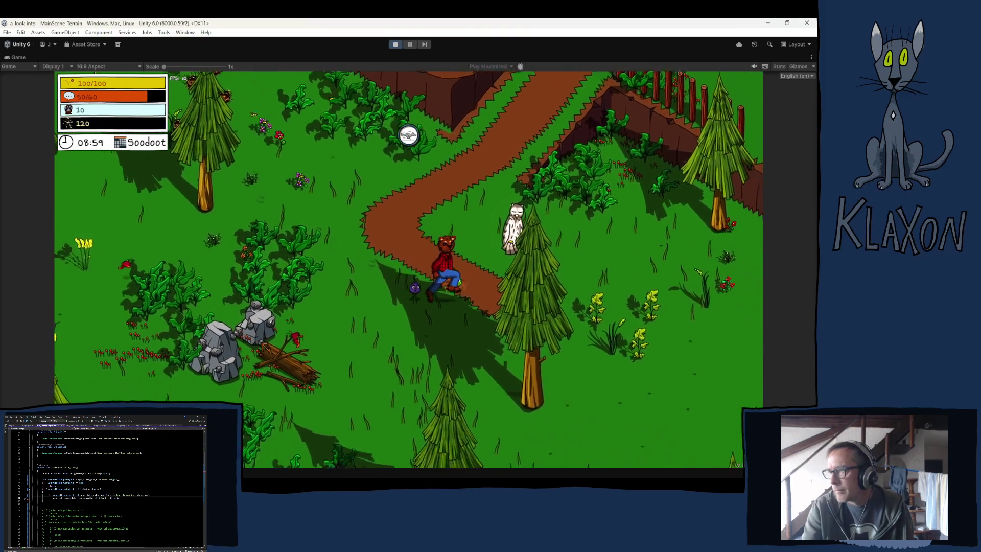
pyautogui.press('d')
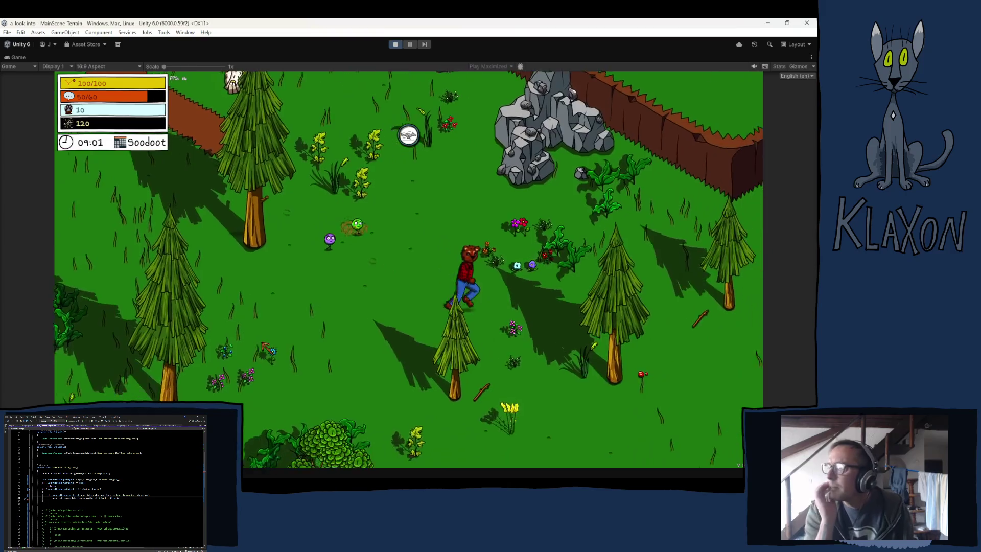
pyautogui.press('d')
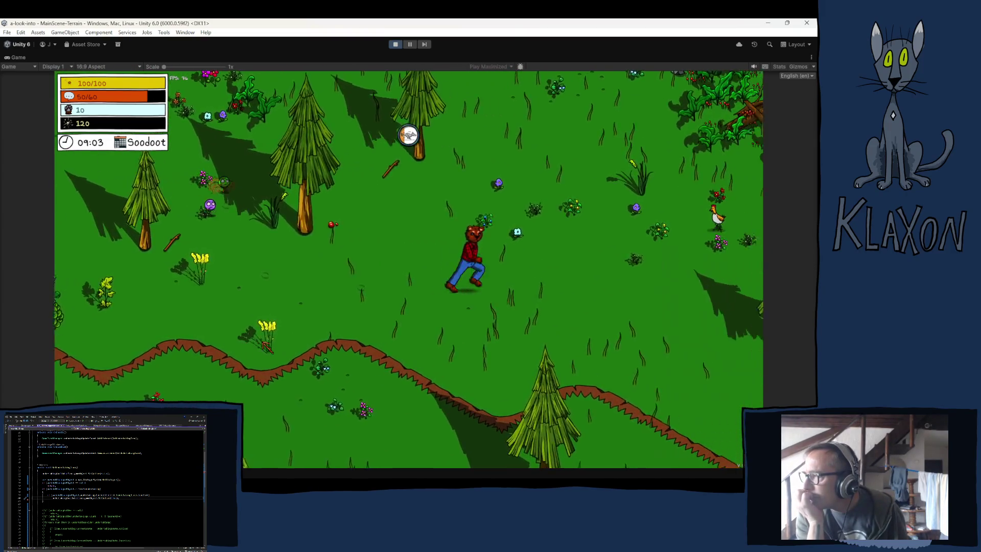
pyautogui.press('d')
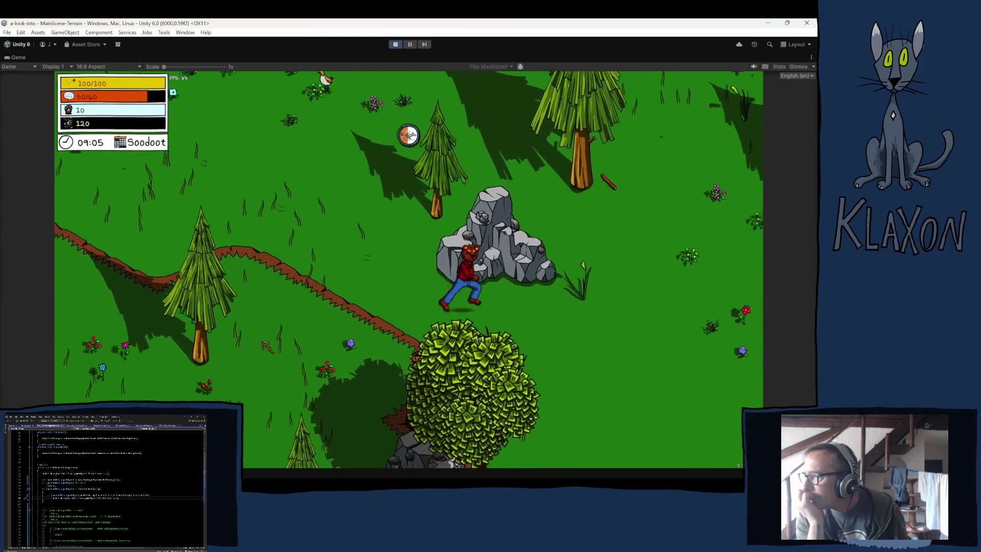
pyautogui.press('d')
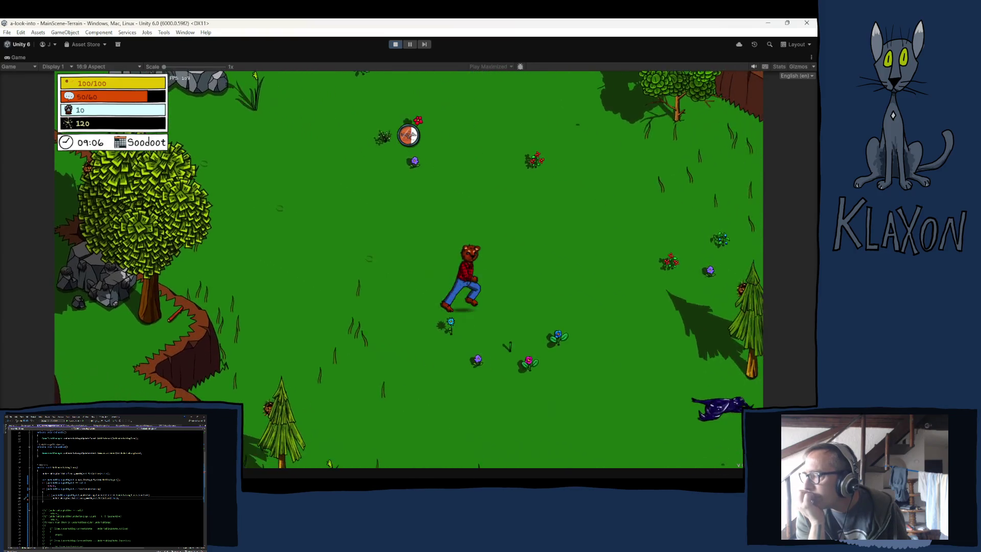
pyautogui.press('d')
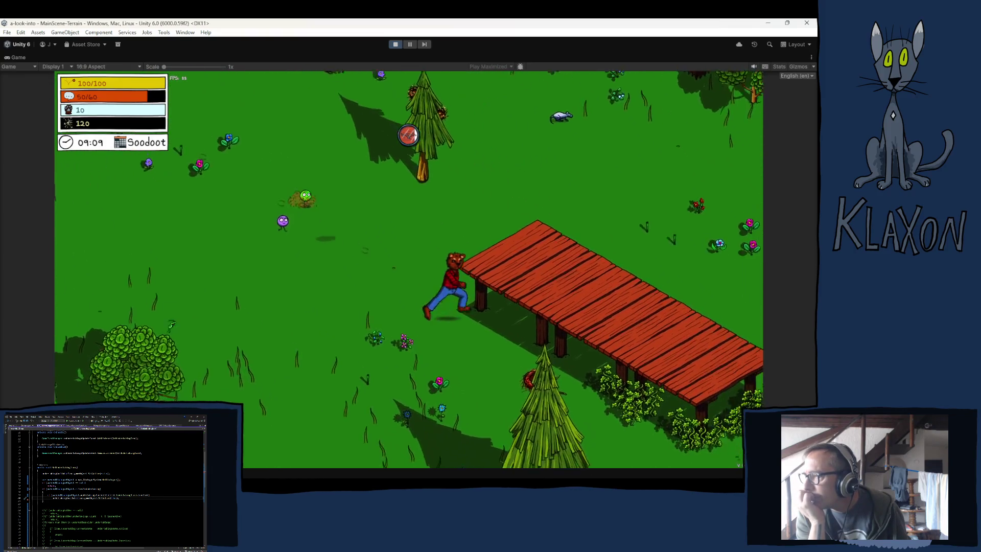
pyautogui.press('d')
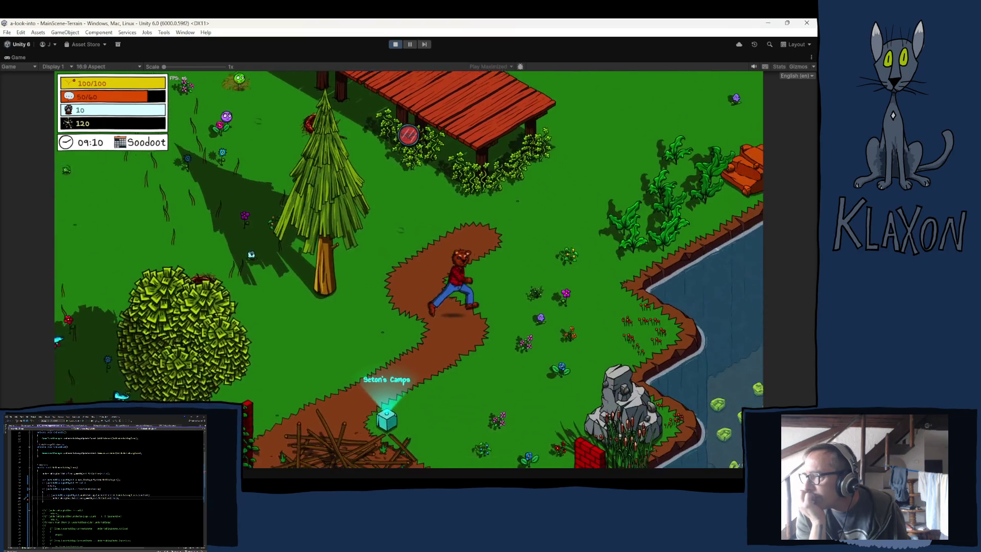
pyautogui.press('s')
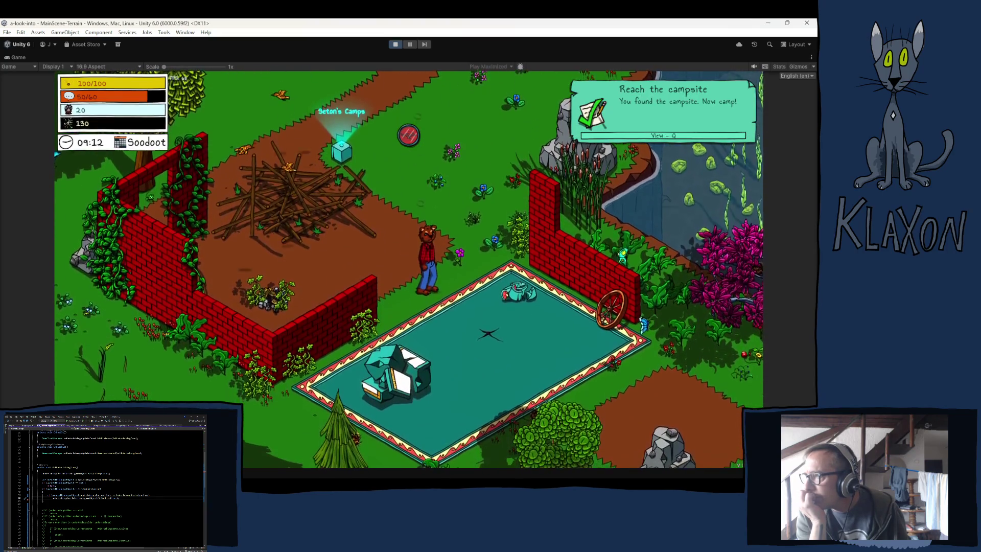
pyautogui.press('w')
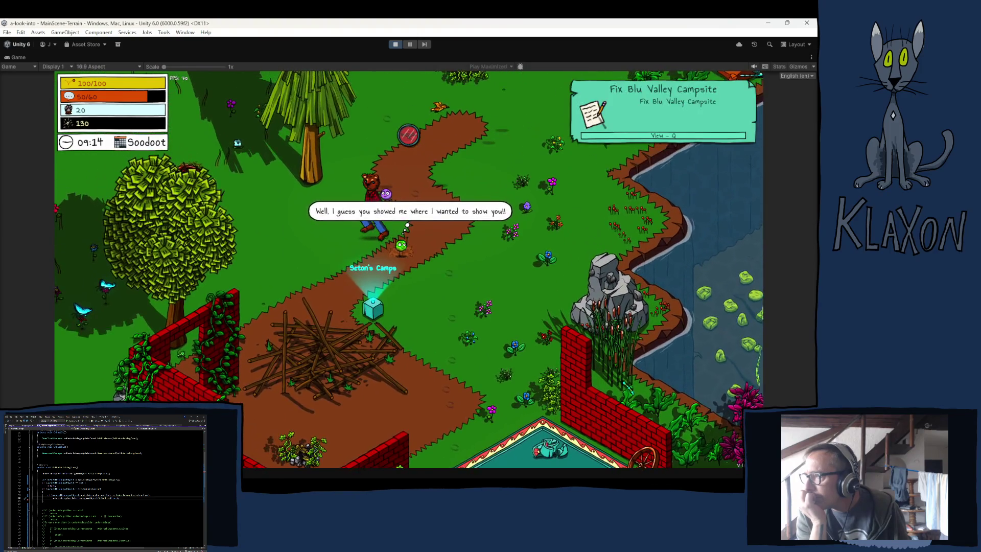
pyautogui.press('d')
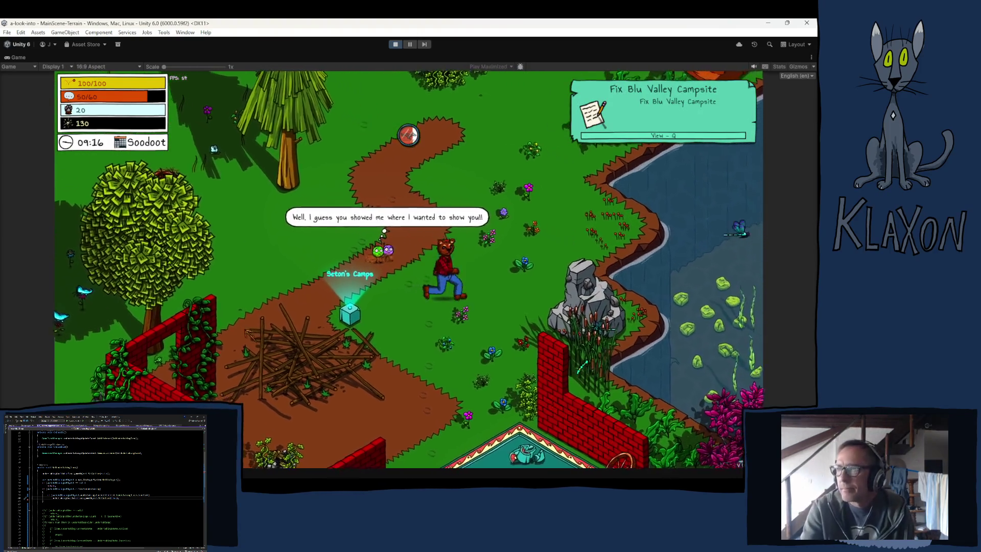
pyautogui.press('s')
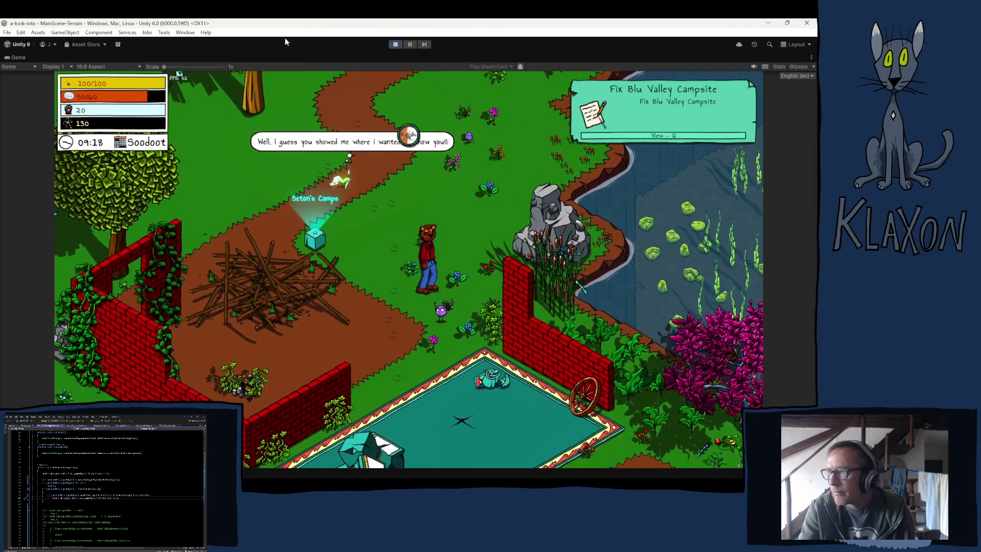
pyautogui.click(396, 45)
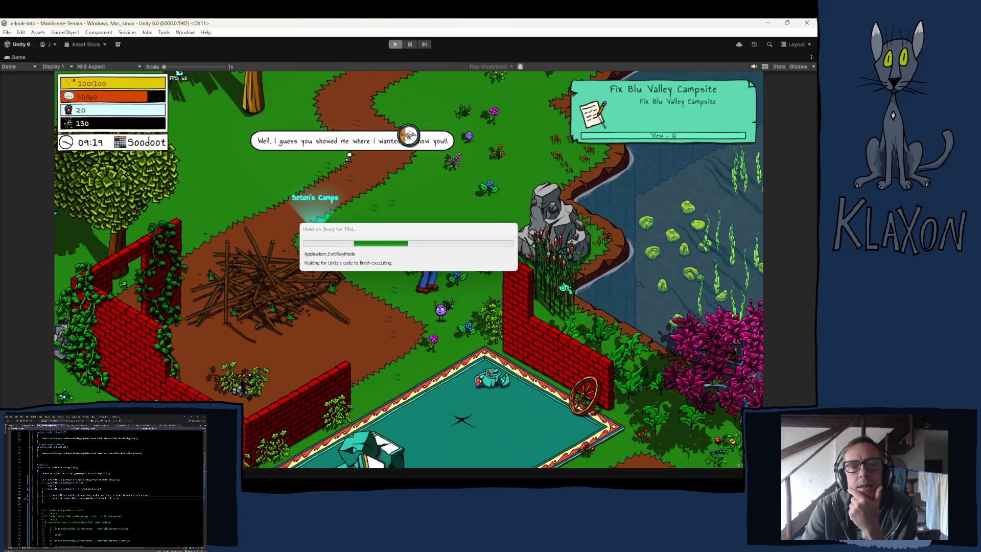
# Wait for Play mode to exit and scroll through the ManuelaFindCampsiteActive_New inspector.
pyautogui.scroll(-4, 105, 486)
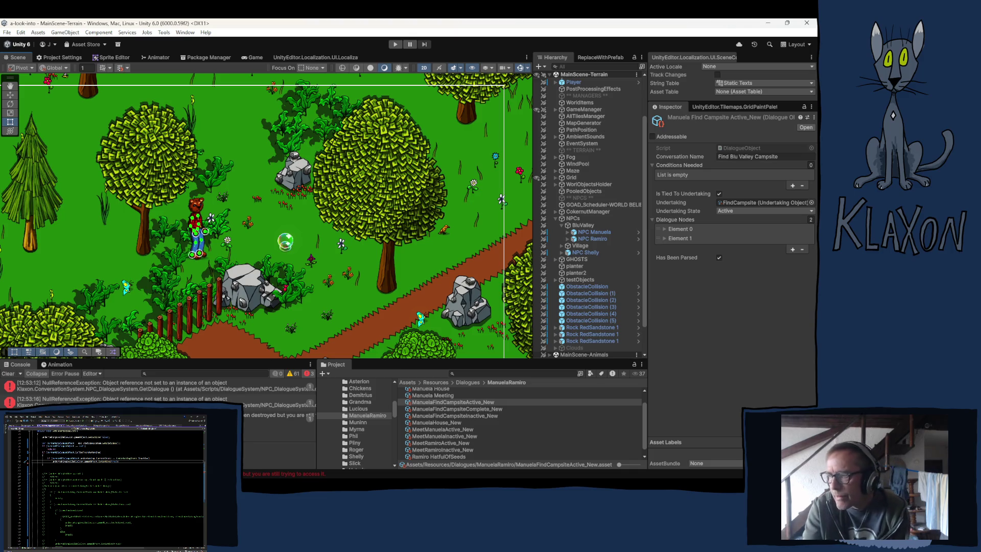
# Inspect MeetManuelaInactive_New and the Manuela string table, then open the Window menu.
pyautogui.click(444, 436)
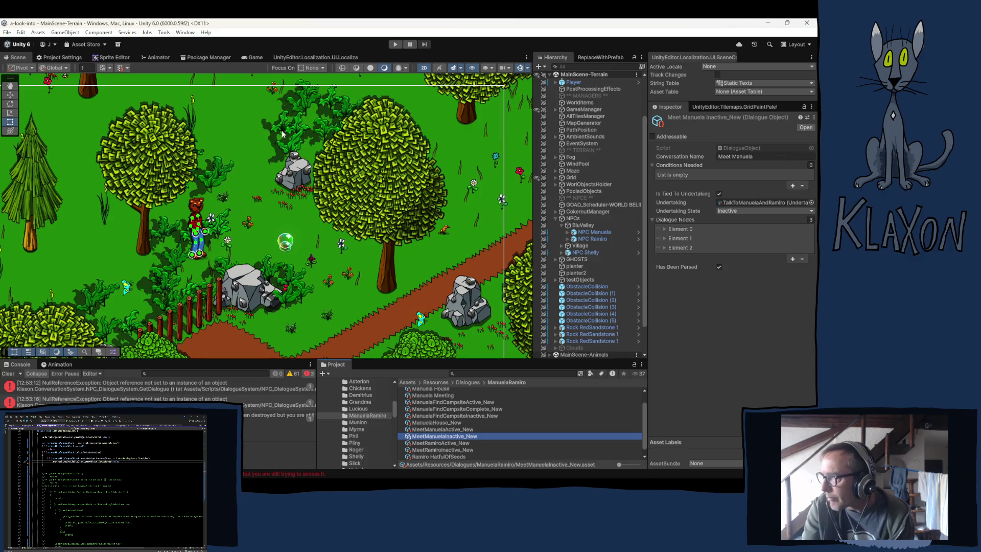
pyautogui.click(292, 57)
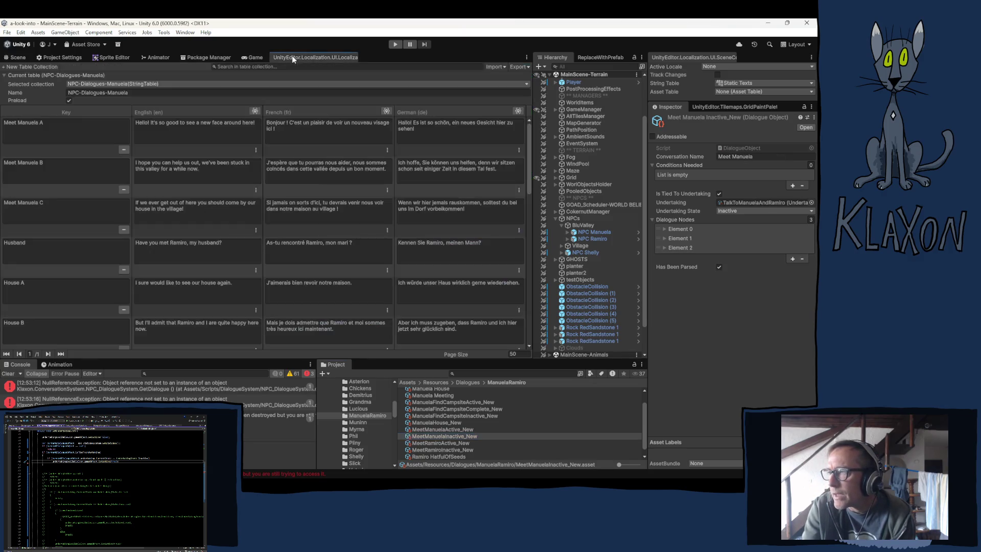
pyautogui.click(20, 57)
pyautogui.click(185, 33)
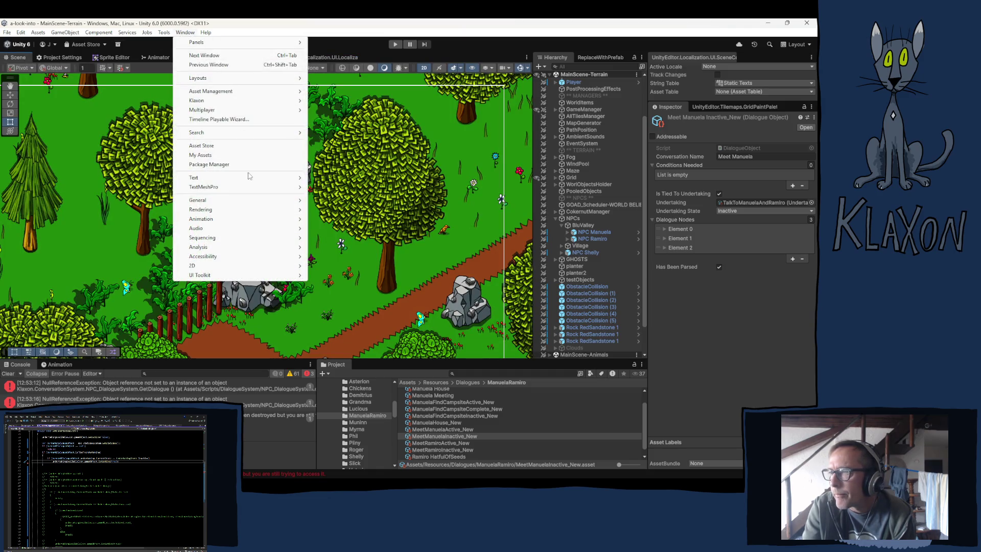
# Open the Dialogue Editor with MeetManuelaInactive_New loaded and Node 0 selected.
pyautogui.moveTo(205, 100)
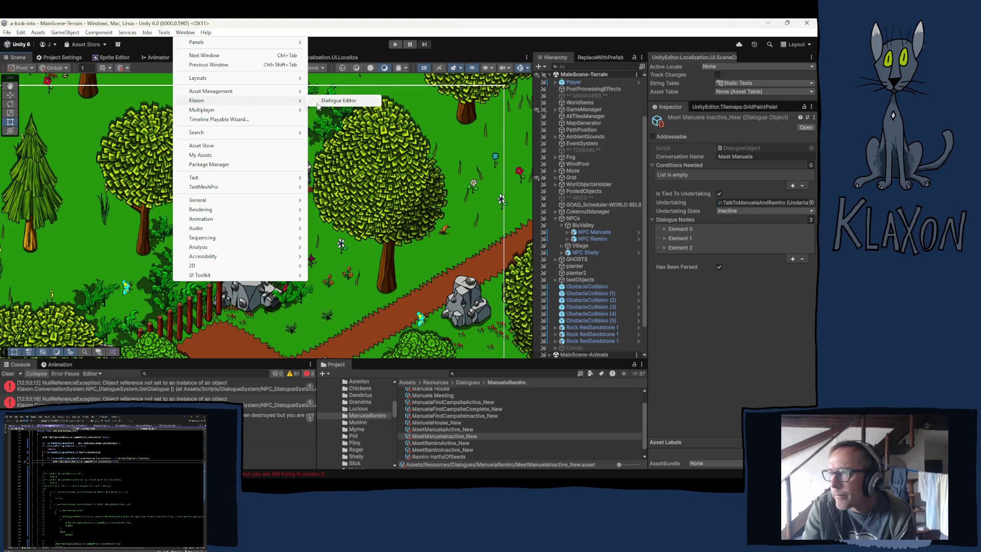
pyautogui.click(334, 98)
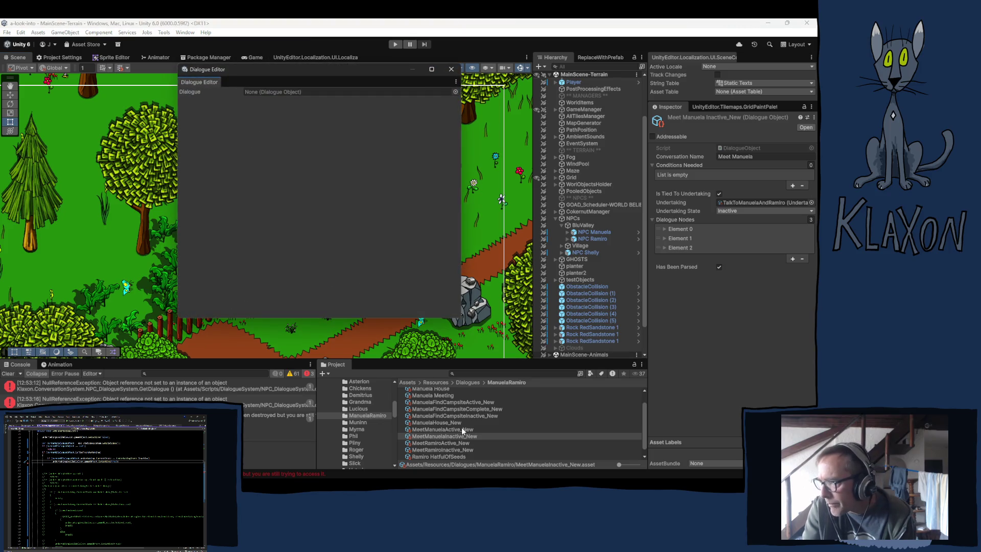
pyautogui.moveTo(456, 436)
pyautogui.mouseDown()
pyautogui.moveTo(309, 83)
pyautogui.moveTo(302, 88)
pyautogui.mouseUp()
pyautogui.click(219, 202)
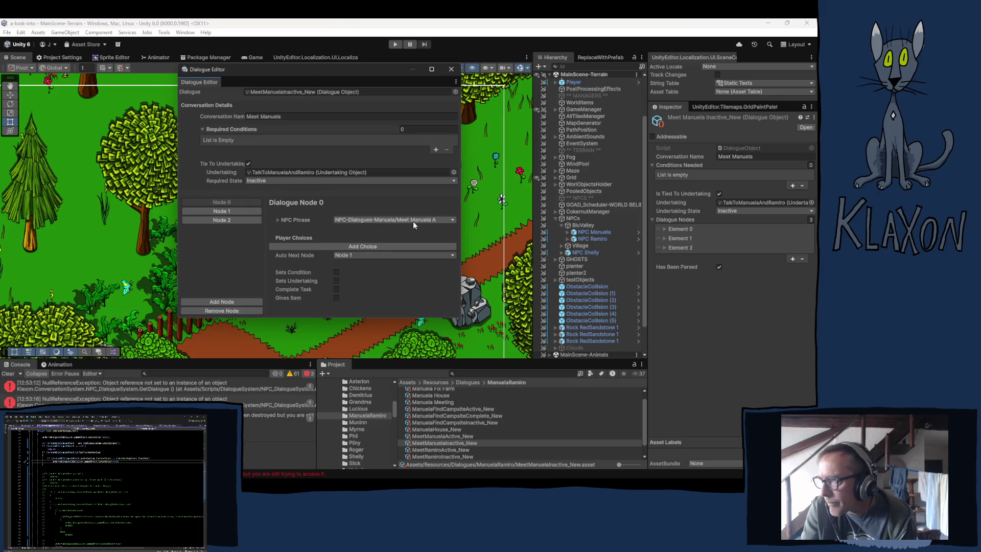
# Place the Dialogue Editor beside the Manuela string table in Localization Tables.
pyautogui.click(439, 219)
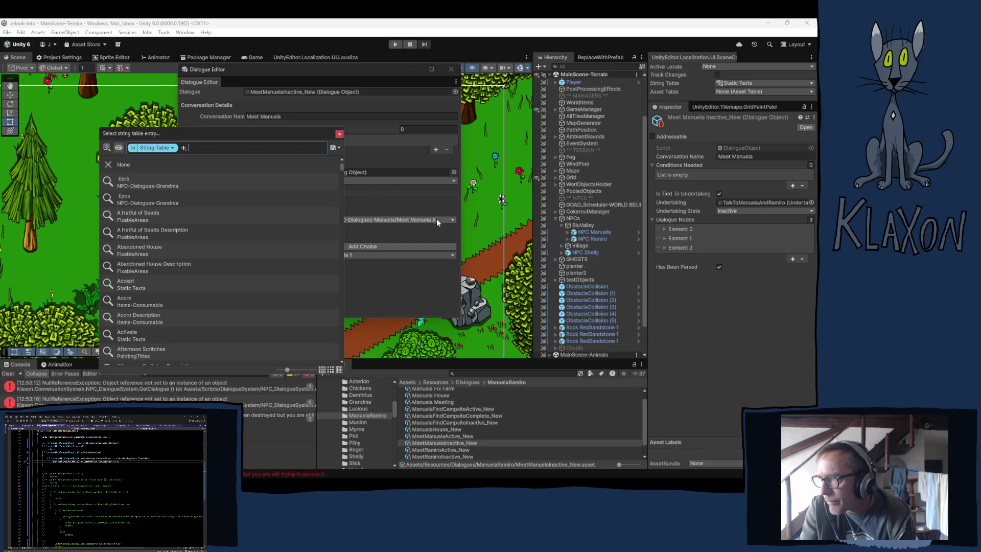
pyautogui.click(338, 134)
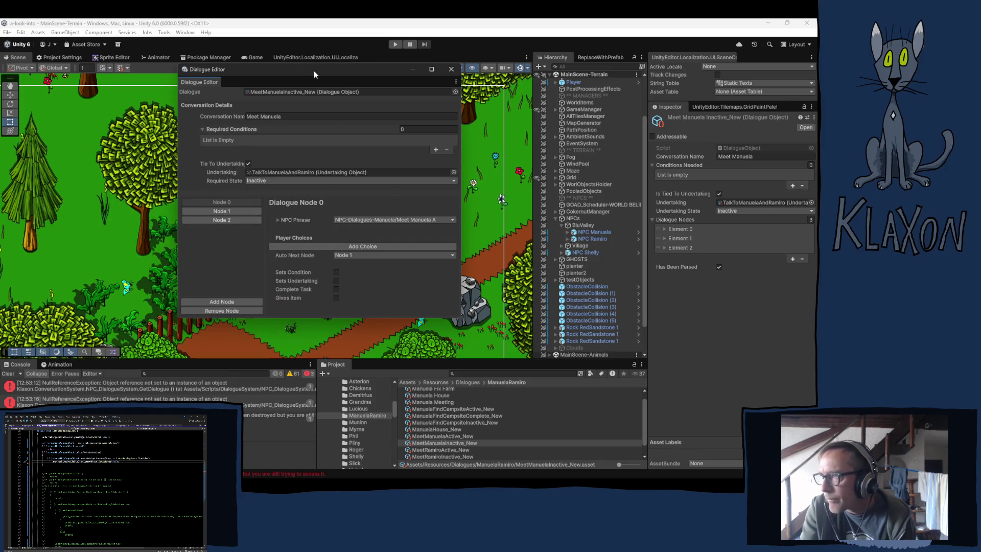
pyautogui.moveTo(314, 74)
pyautogui.mouseDown()
pyautogui.moveTo(334, 79)
pyautogui.moveTo(383, 153)
pyautogui.moveTo(498, 137)
pyautogui.moveTo(489, 169)
pyautogui.moveTo(438, 144)
pyautogui.moveTo(370, 135)
pyautogui.moveTo(603, 139)
pyautogui.moveTo(366, 114)
pyautogui.mouseUp()
pyautogui.click(323, 57)
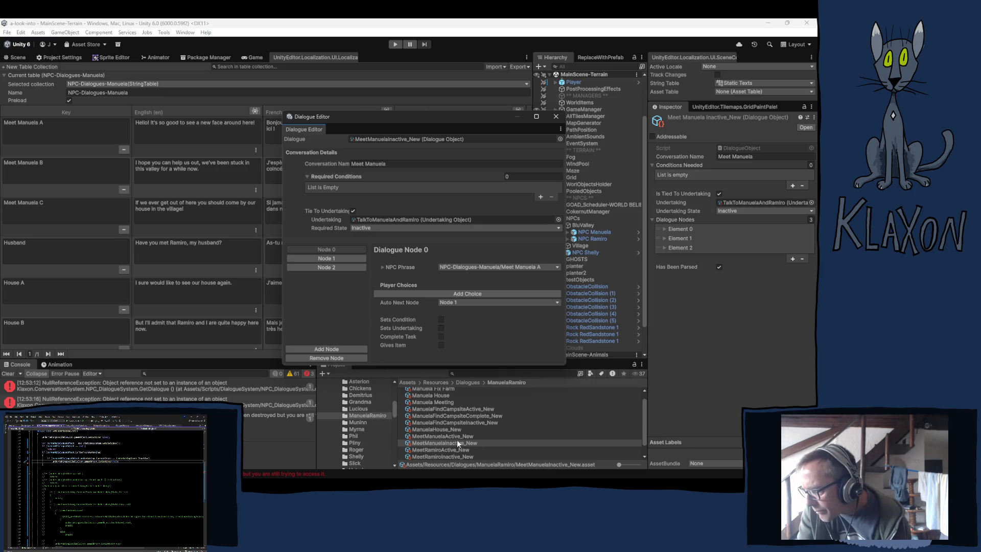
# Load MeetManuelaActive_New into the Dialogue Editor and review its nodes.
pyautogui.moveTo(445, 440); pyautogui.dragTo(372, 138)
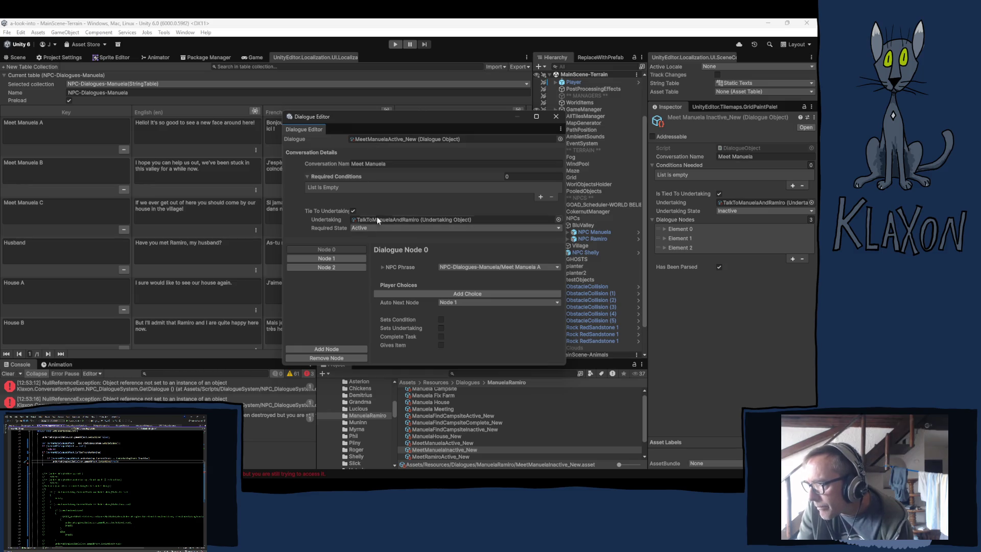
pyautogui.click(329, 267)
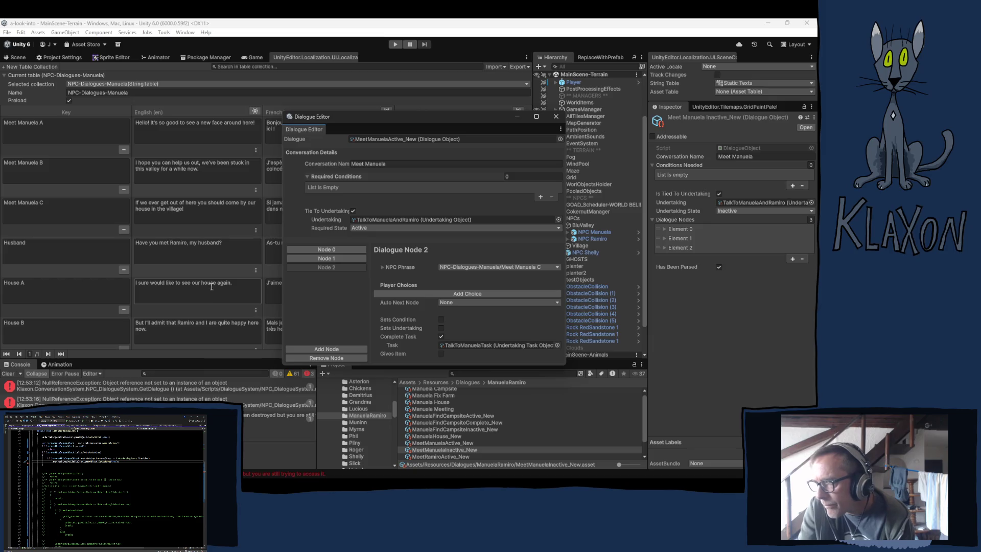
pyautogui.scroll(-10, 202, 284)
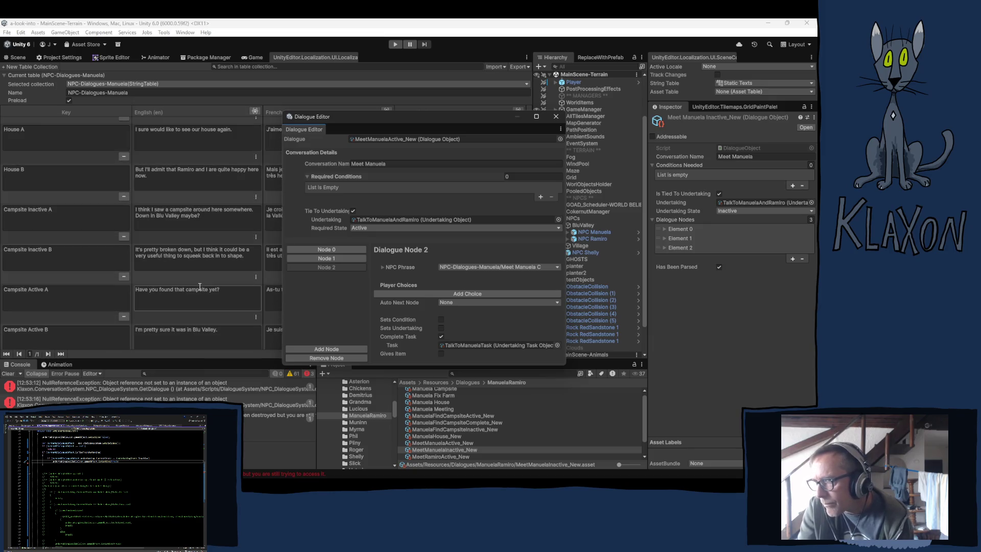
pyautogui.scroll(10, 198, 286)
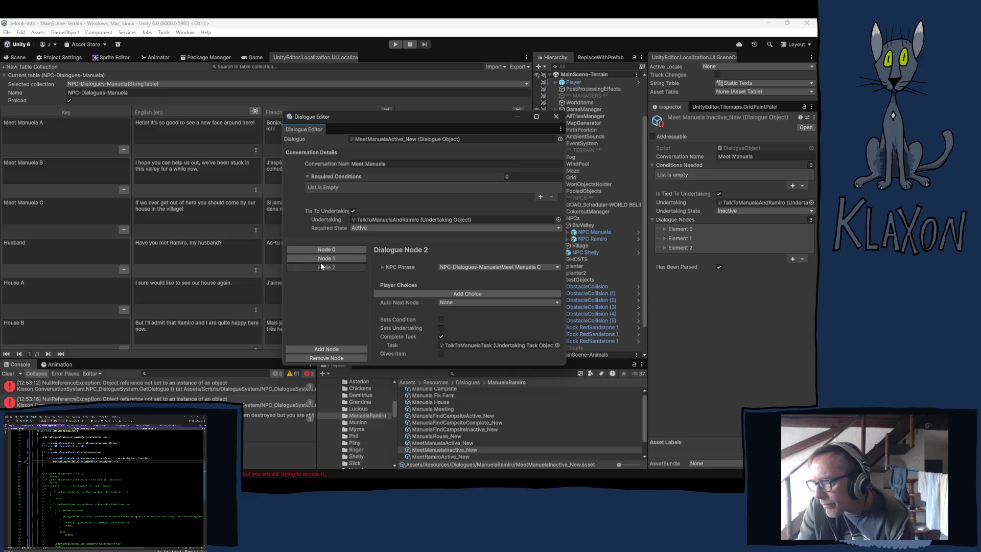
pyautogui.click(333, 250)
# Set Node 0's NPC Phrase to the Husband entry.
pyautogui.click(545, 266)
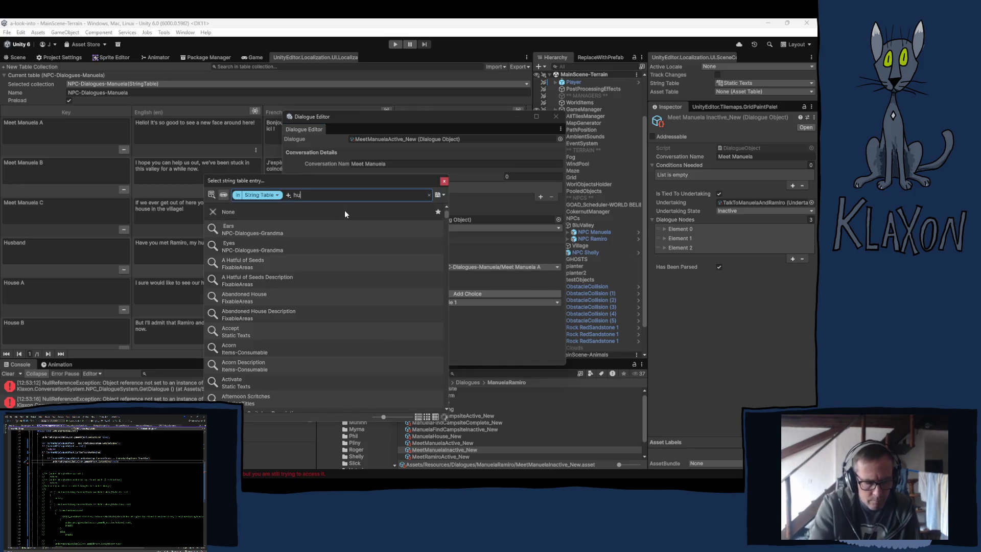
pyautogui.write('husband')
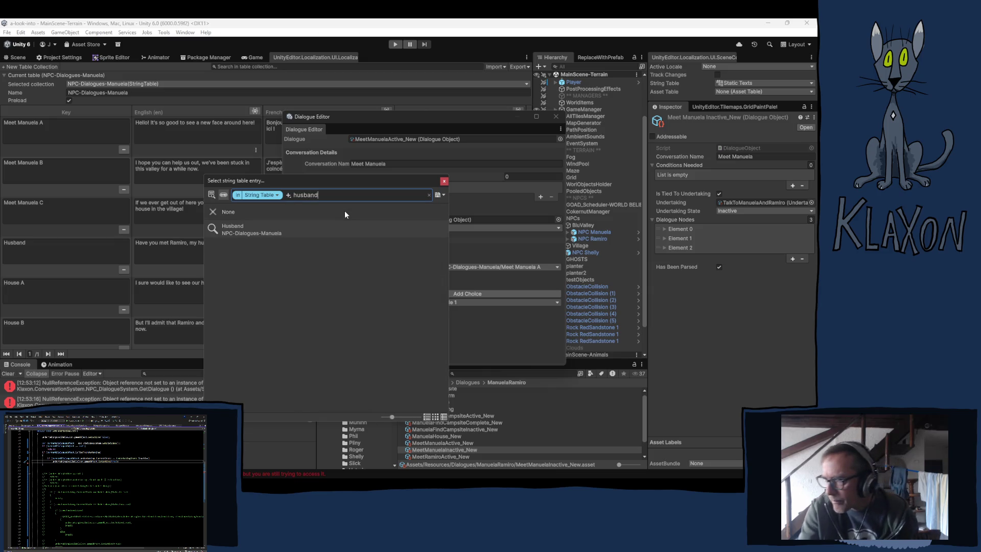
pyautogui.click(327, 230)
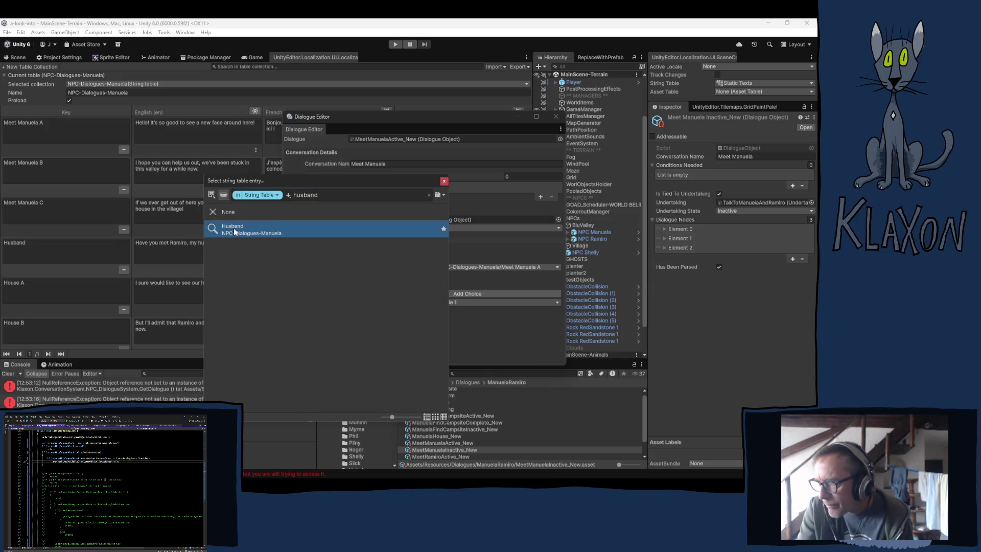
pyautogui.click(443, 180)
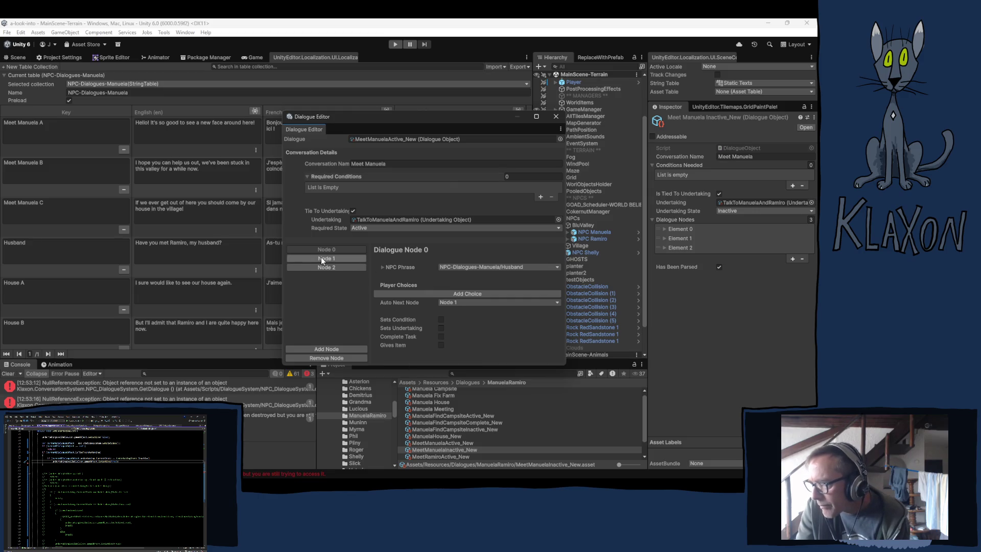
# Set Node 0's next node to none and remove the two extra nodes.
pyautogui.click(473, 302)
pyautogui.click(462, 318)
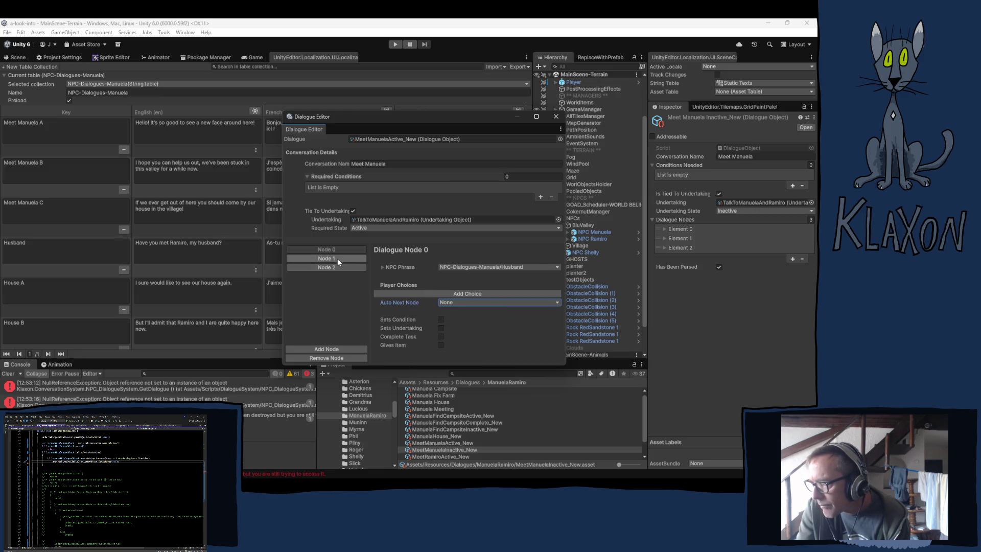
pyautogui.click(326, 259)
pyautogui.click(320, 358)
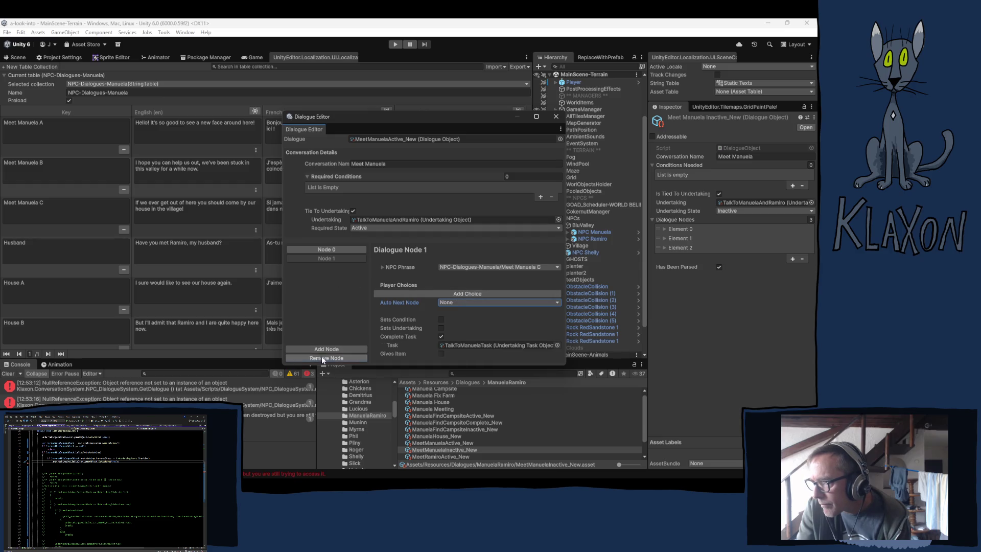
pyautogui.click(326, 358)
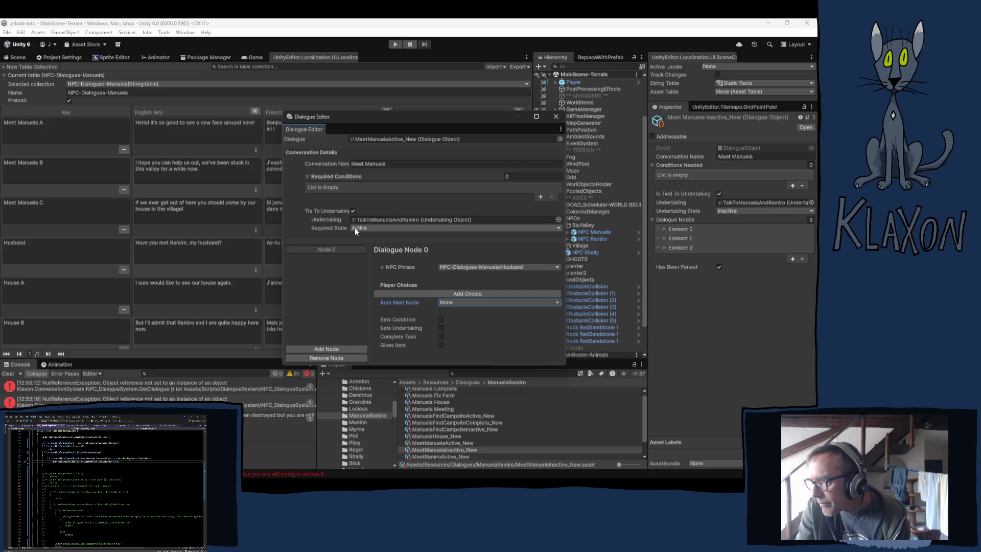
# Tick Complete Task on Node 0 and assign TalkToManuelaTask as its task.
pyautogui.click(440, 336)
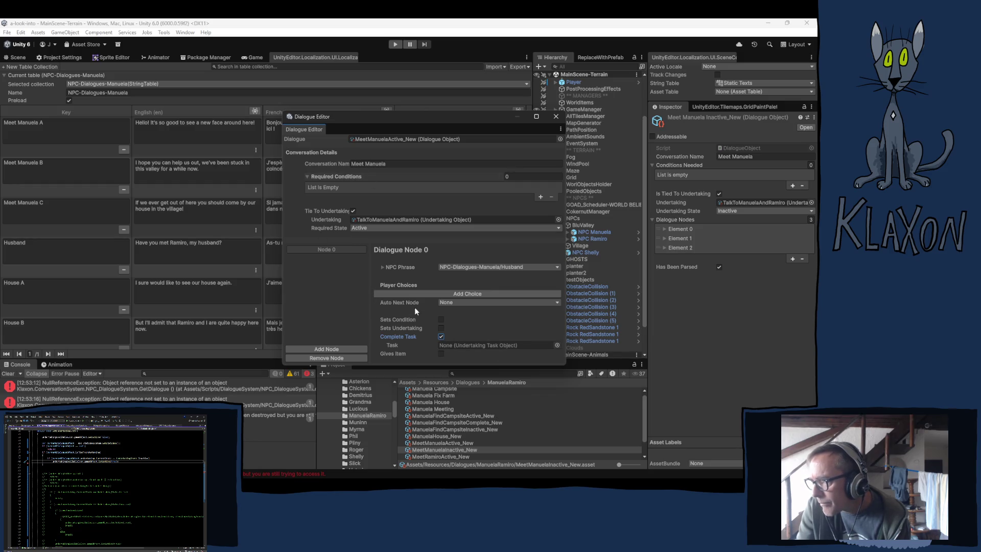
pyautogui.click(371, 218)
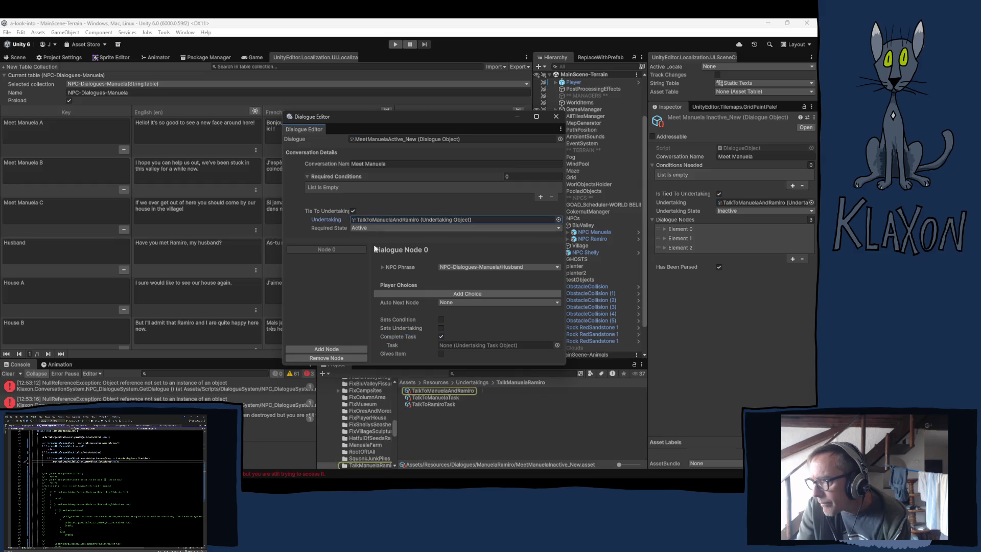
pyautogui.moveTo(425, 396); pyautogui.dragTo(491, 346)
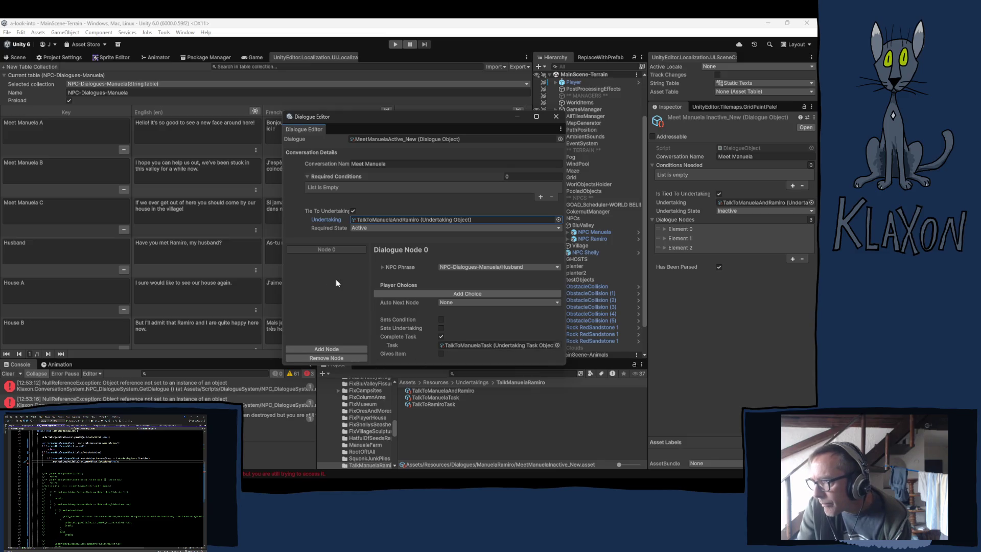
pyautogui.scroll(-10, 53, 283)
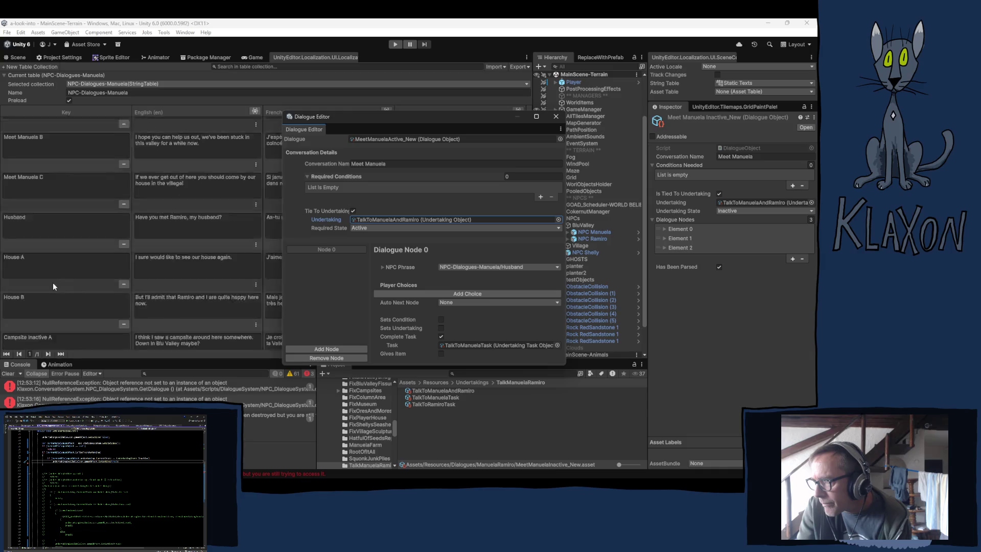
pyautogui.scroll(10, 83, 294)
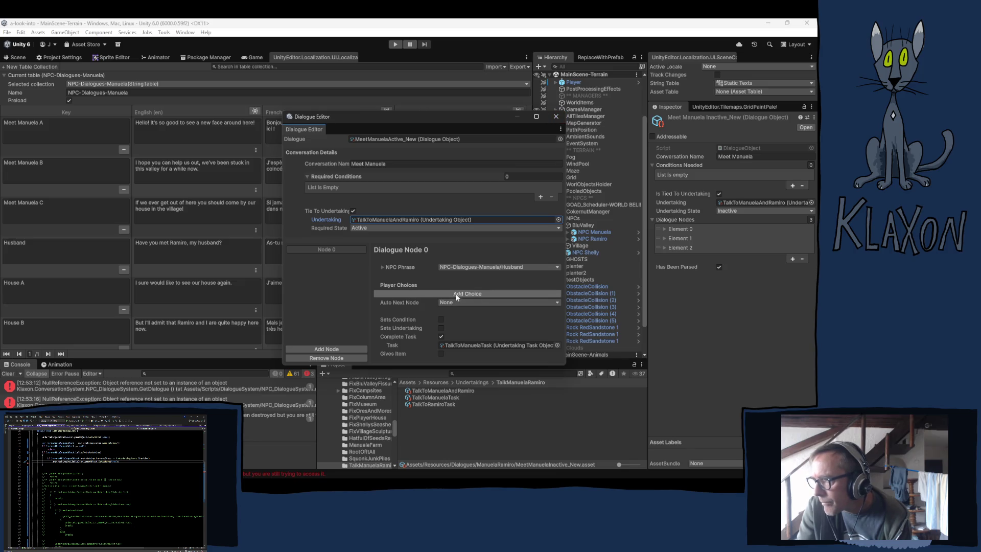
# Rename the Husband key to Husband A.
pyautogui.click(51, 242)
pyautogui.write('A')
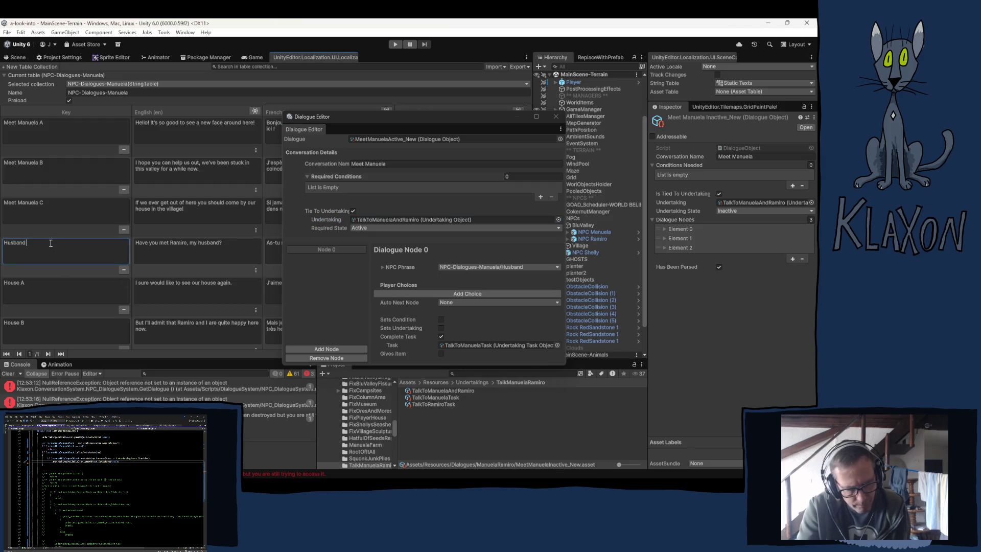
pyautogui.click(471, 295)
pyautogui.click(468, 294)
pyautogui.click(467, 296)
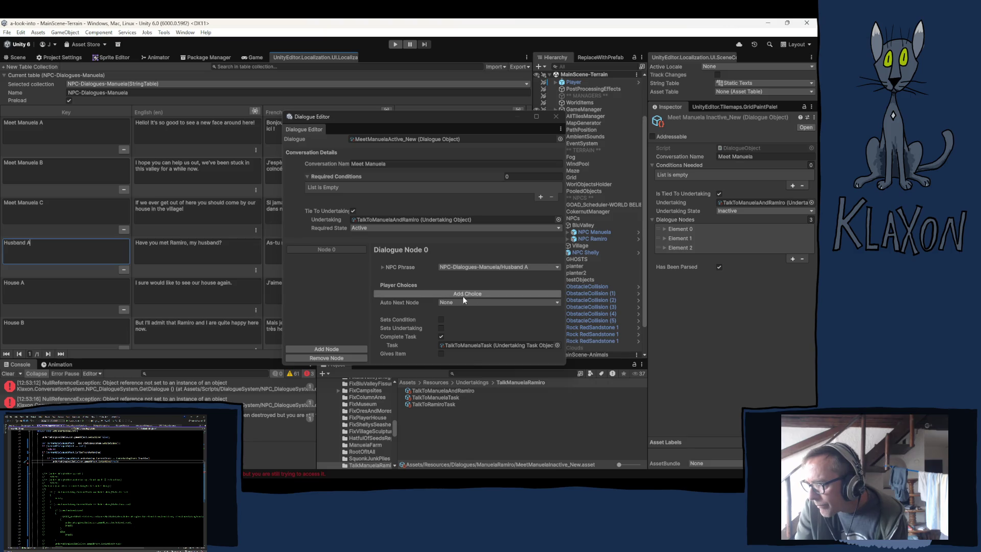
# Add an empty Node 1 to the dialogue and a new string table entry.
pyautogui.click(325, 350)
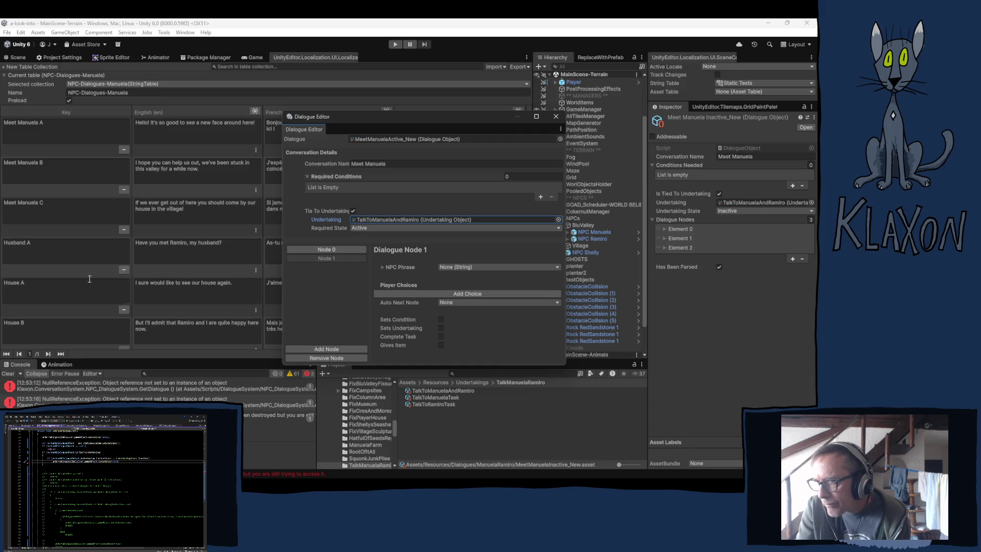
pyautogui.click(42, 258)
pyautogui.scroll(-5, 50, 329)
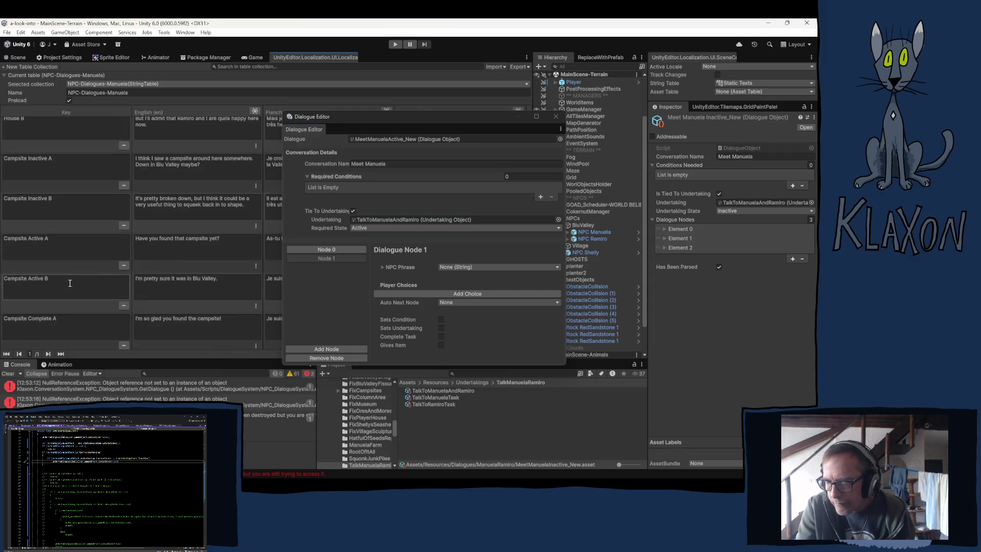
pyautogui.scroll(-3, 50, 329)
pyautogui.click(66, 340)
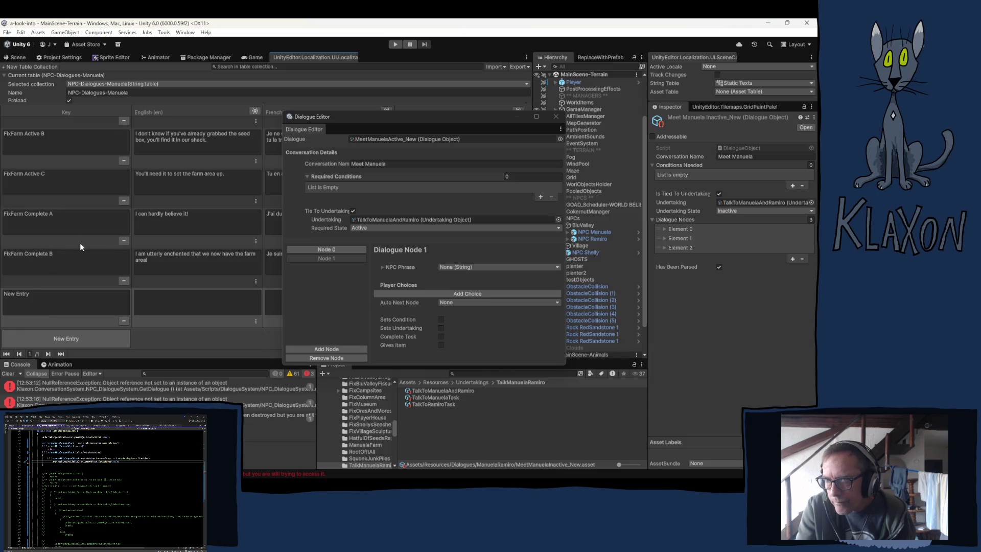
# Name the new string table key Husband B.
pyautogui.click(43, 300)
pyautogui.write('Husband A')
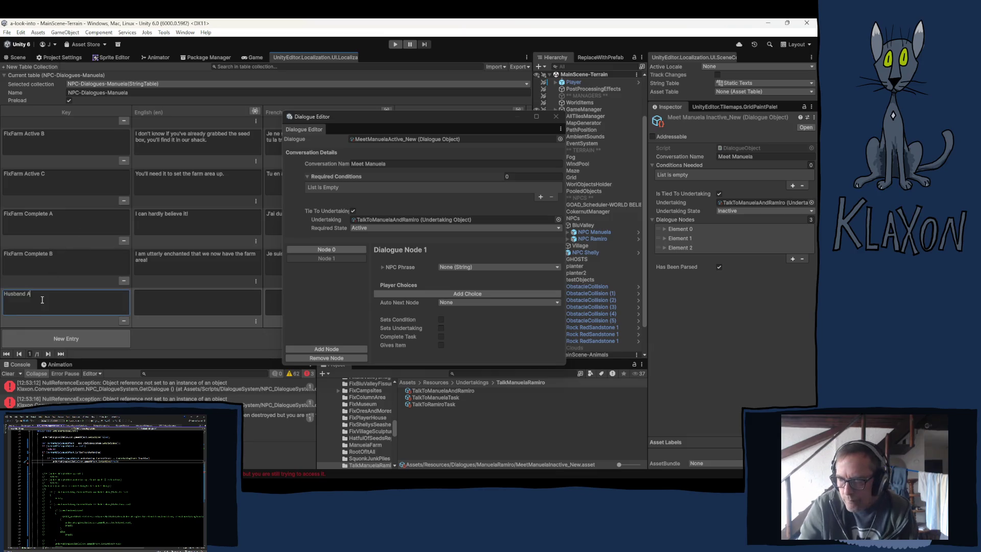
pyautogui.press('BackSpace')
pyautogui.write('B')
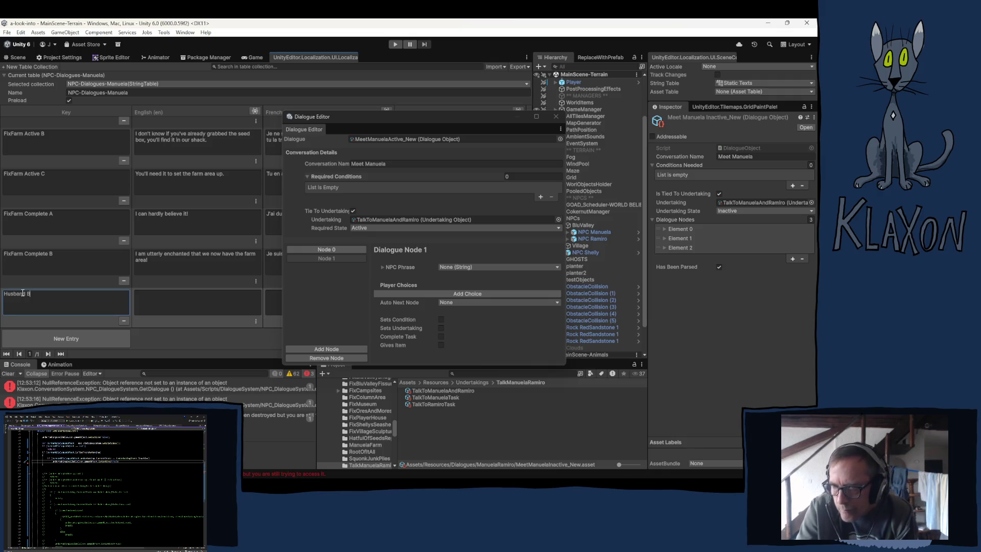
pyautogui.doubleClick(23, 293)
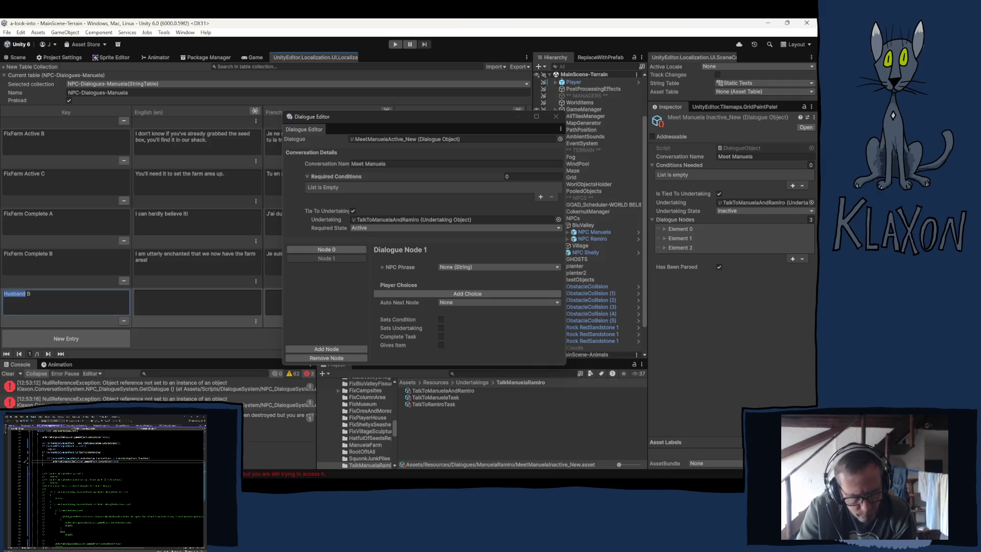
# Add a Husband C key and begin Husband B's English line.
pyautogui.click(45, 336)
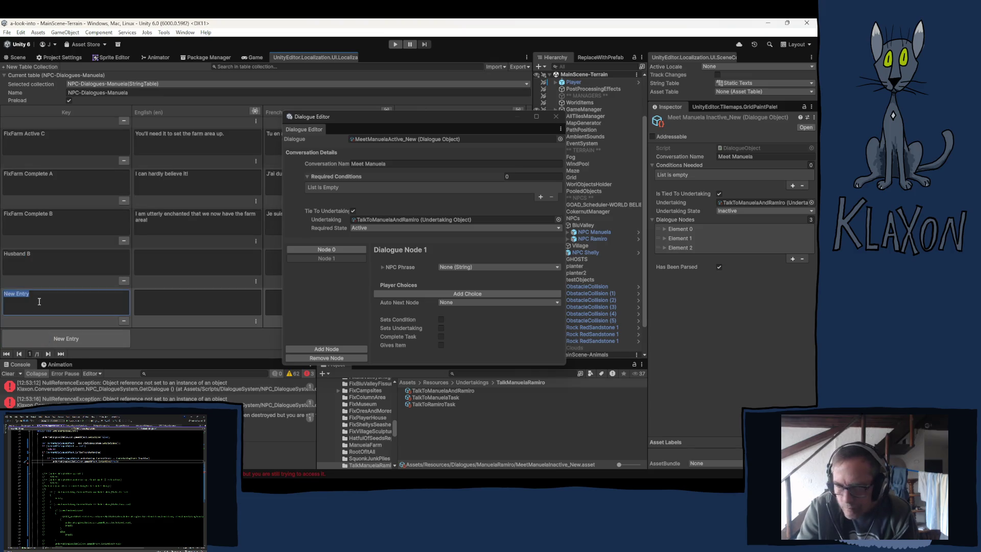
pyautogui.write('Husband C')
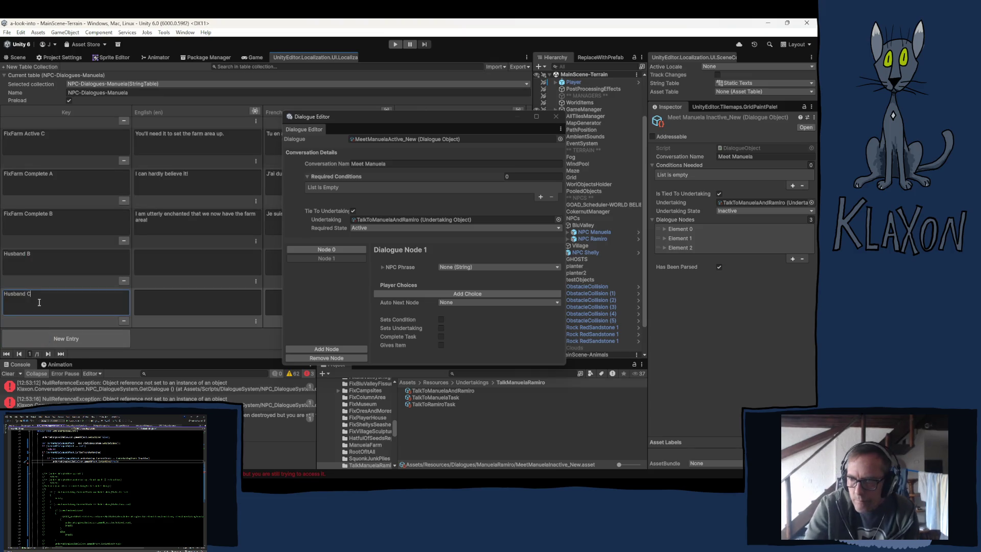
pyautogui.click(155, 263)
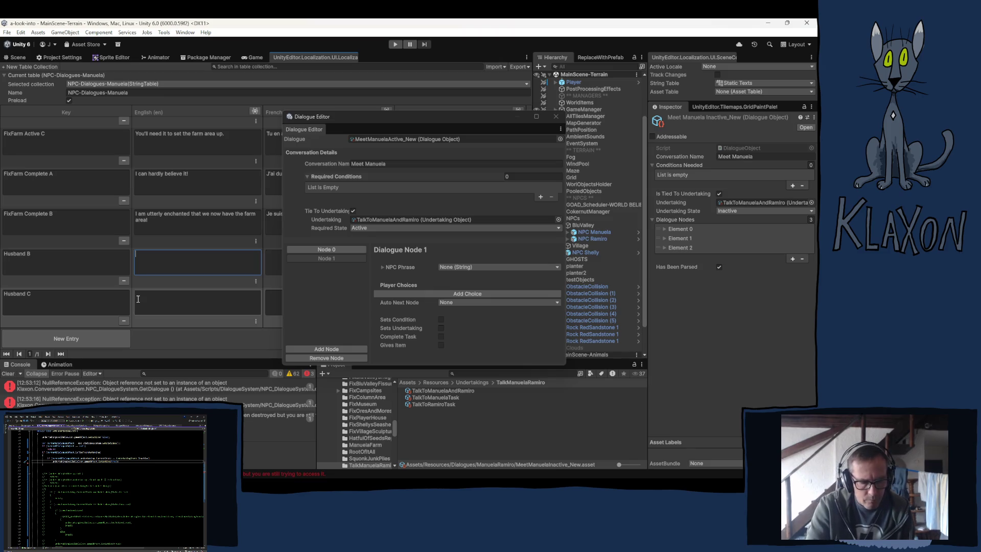
pyautogui.write('You mshc')
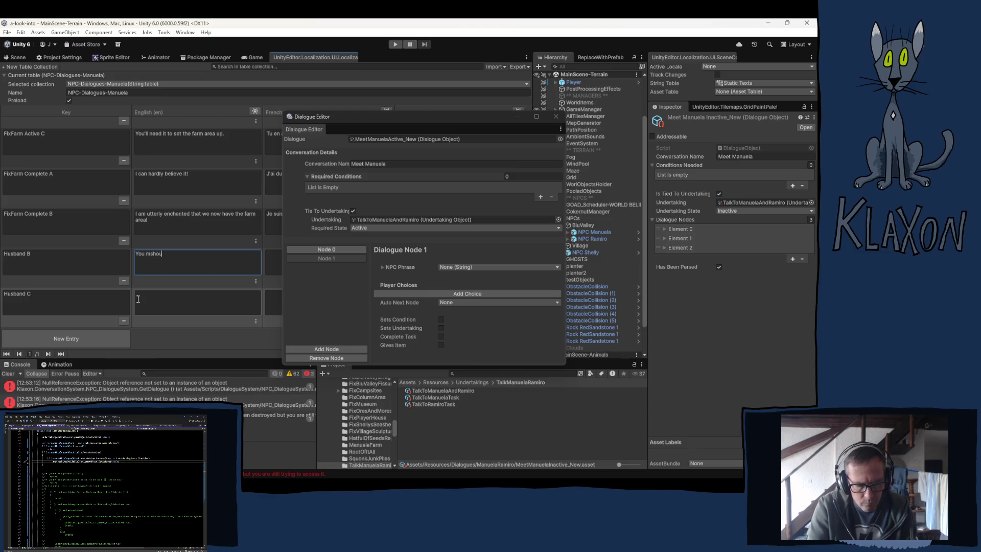
# Write Husband B's English line: "Isn't he just the most dashing fellow you've ever laid eyes on!".
pyautogui.press('BackSpace')
pyautogui.press('BackSpace')
pyautogui.press('BackSpace')
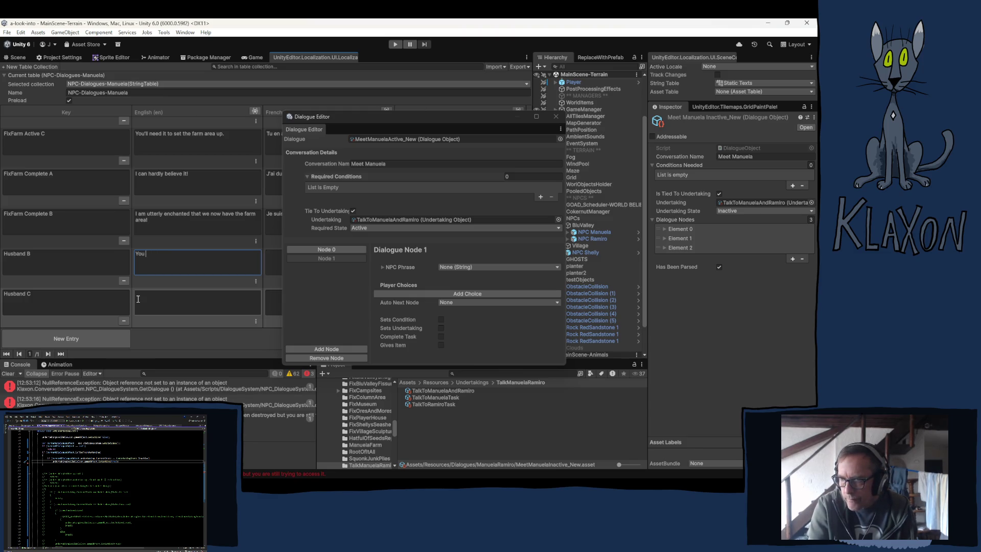
pyautogui.press('BackSpace')
pyautogui.press('BackSpace')
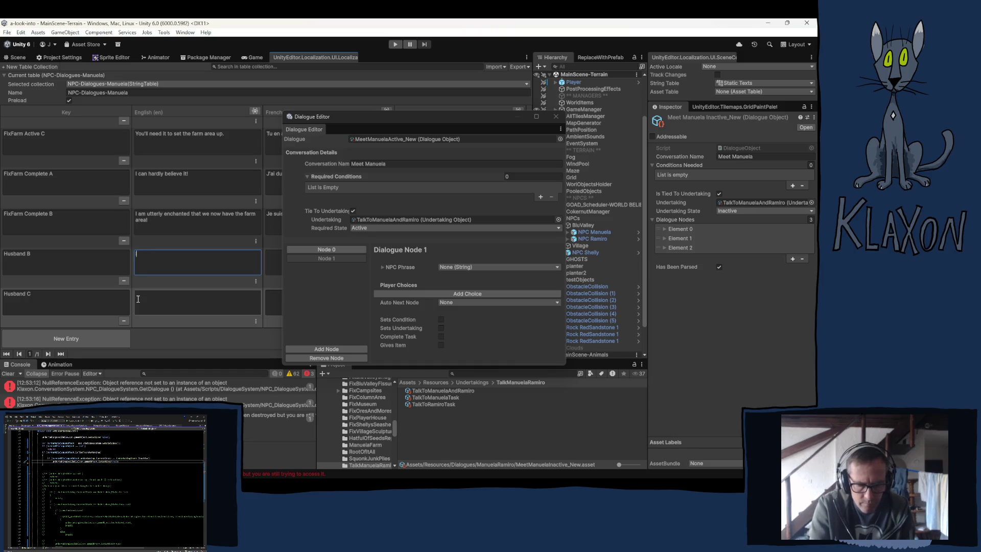
pyautogui.write('Isn')
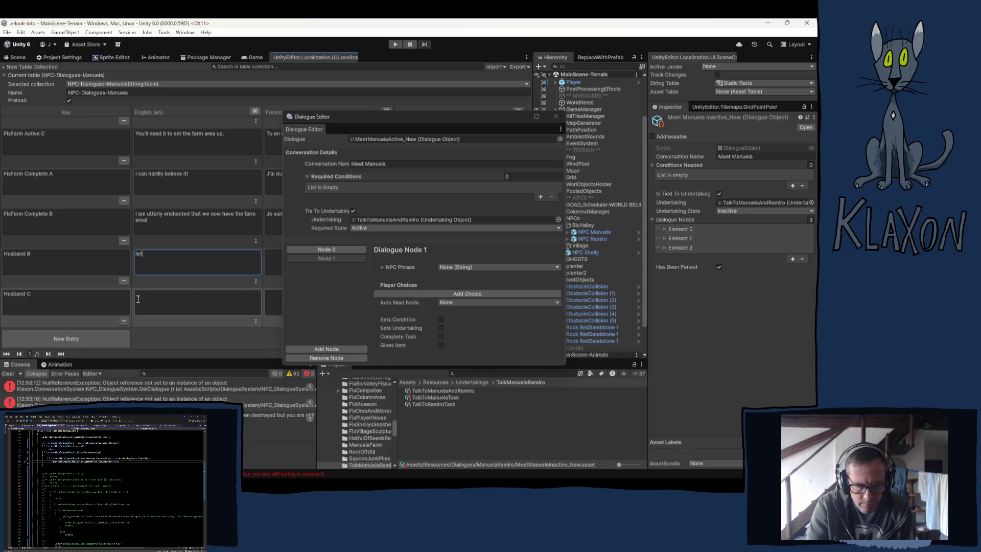
pyautogui.write("'t he just")
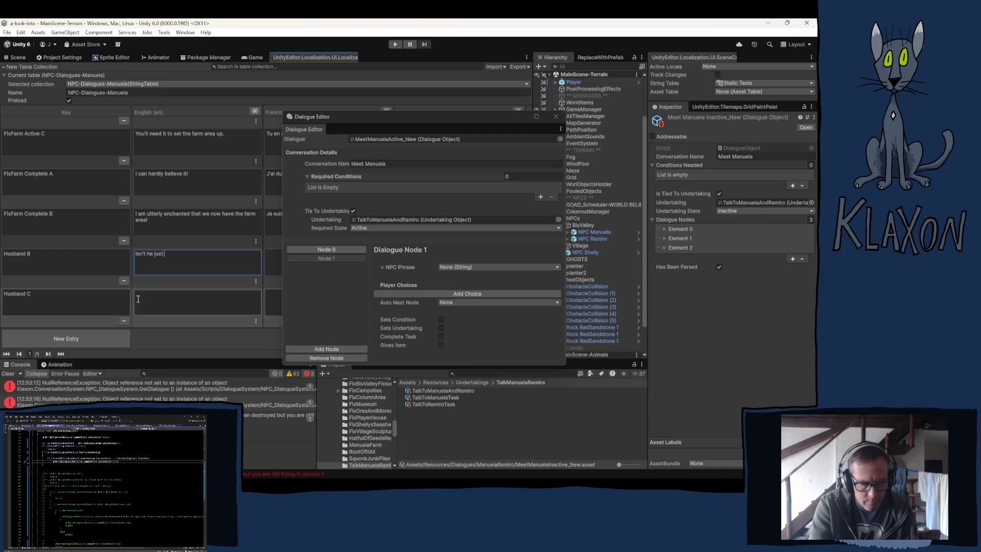
pyautogui.write(' the most dash')
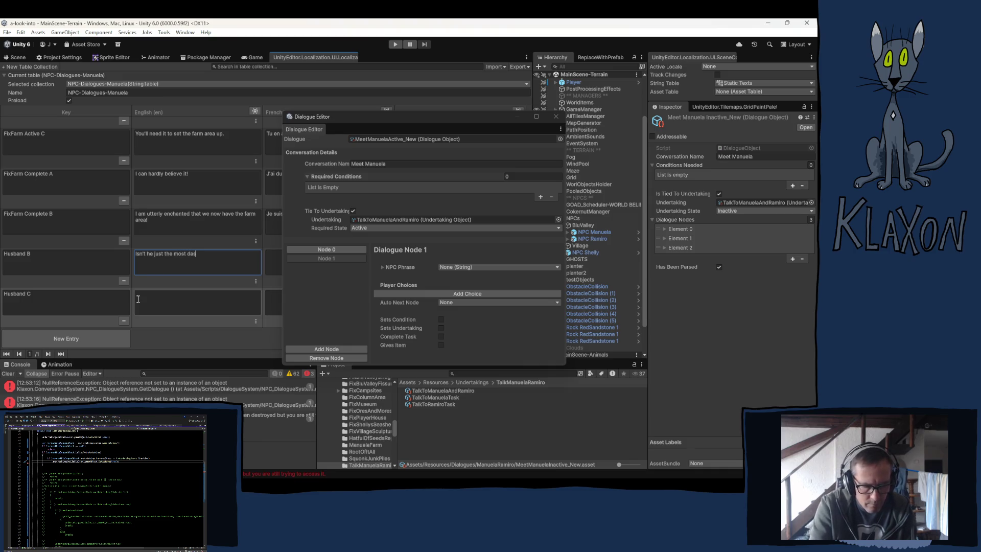
pyautogui.write('ing')
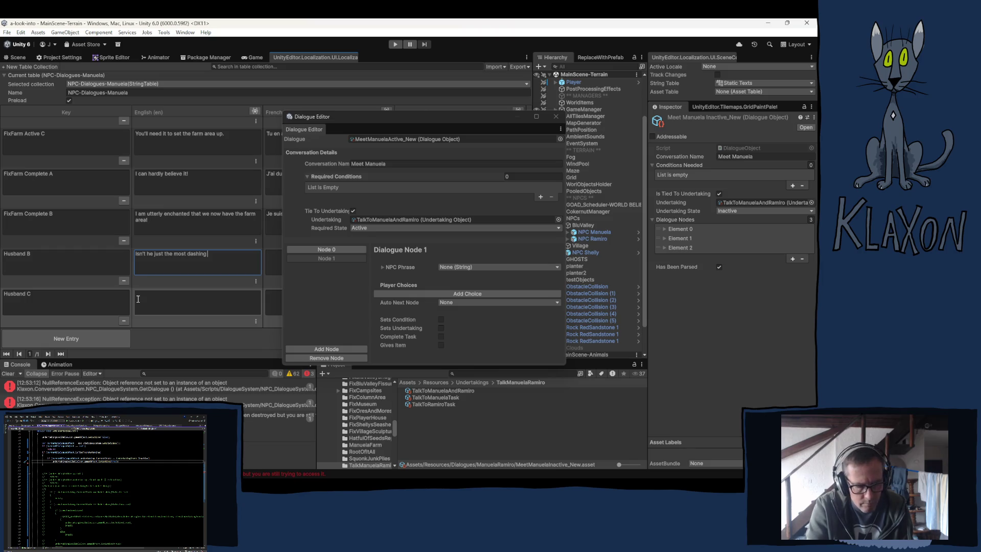
pyautogui.write('fellow ')
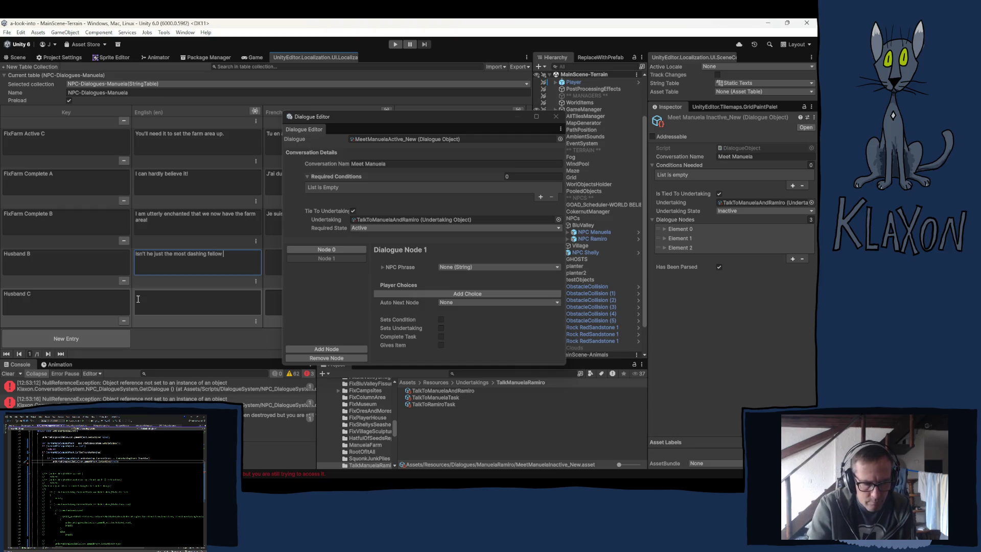
pyautogui.write("you've ever laid")
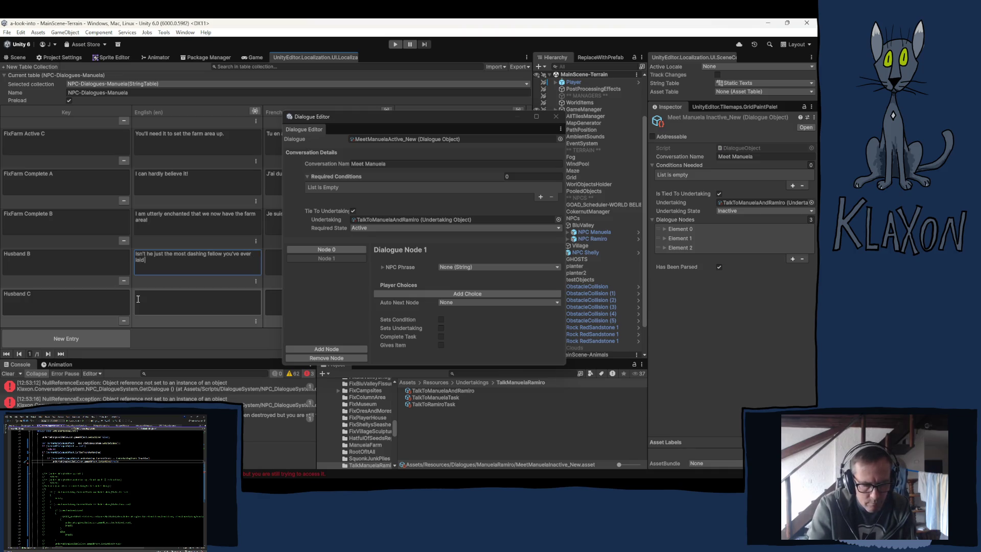
pyautogui.write(' eyes on')
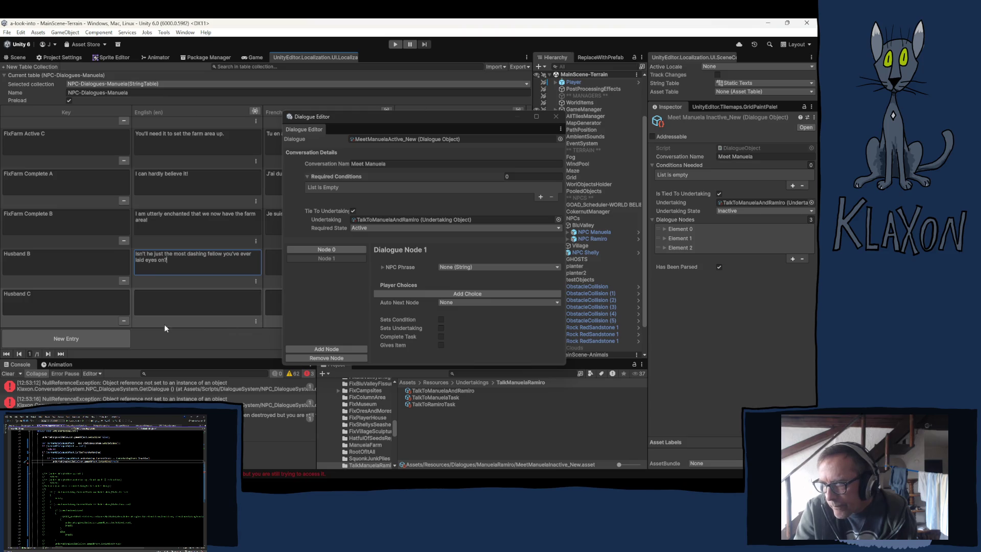
pyautogui.click(176, 297)
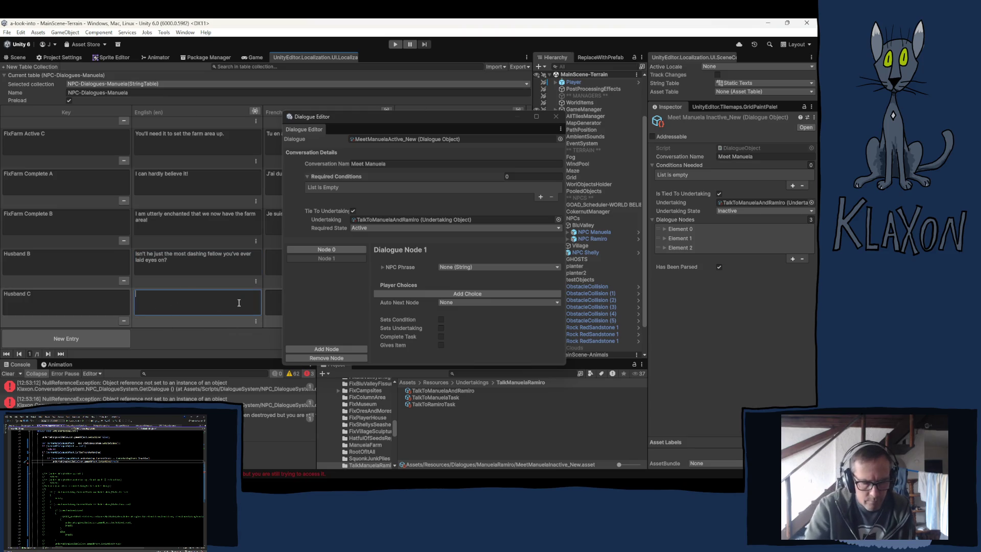
# Type Husband C's English line "You haven't! I think the both of you will get along like cheese...".
pyautogui.write('You hav')
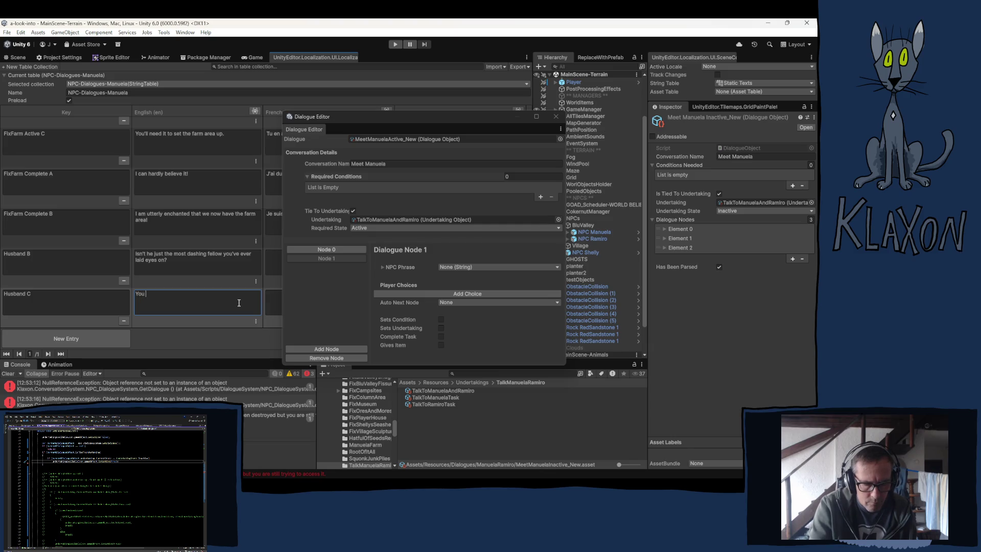
pyautogui.write("en't!")
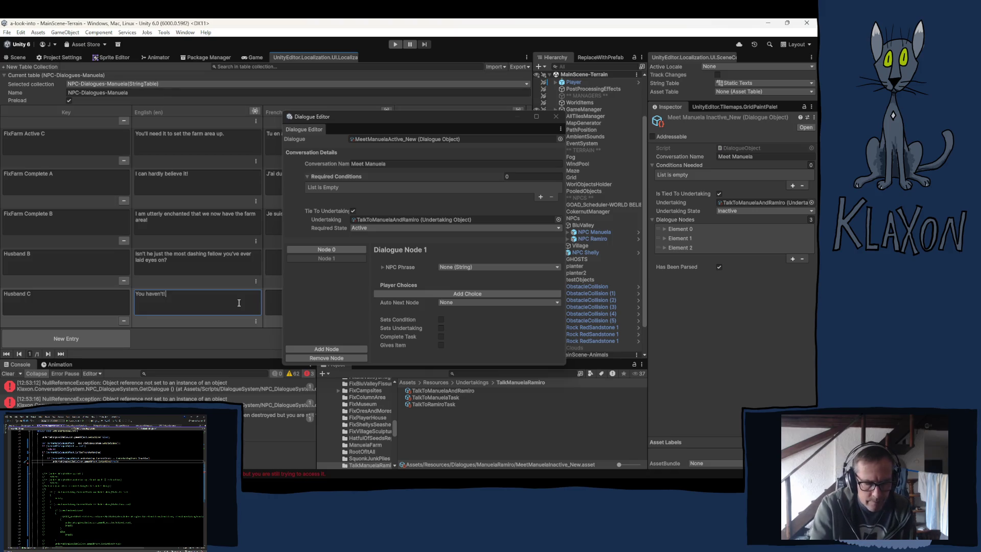
pyautogui.write('I think th')
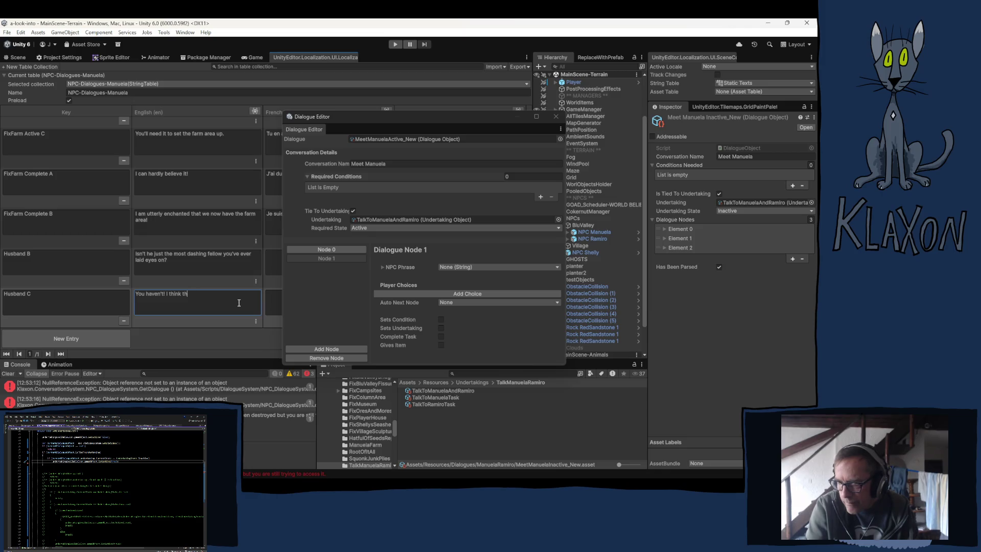
pyautogui.write('e bot')
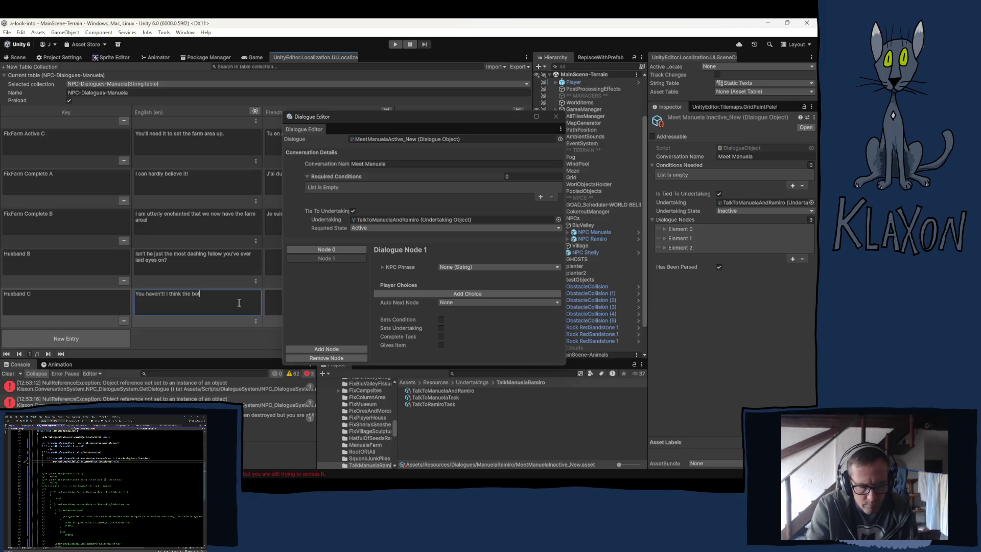
pyautogui.write('h of you wilo')
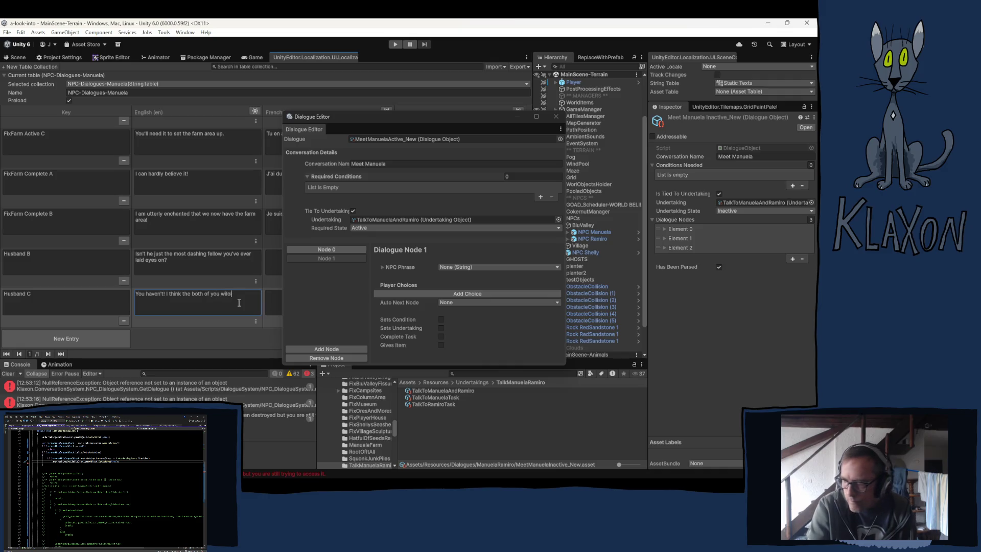
pyautogui.press('BackSpace')
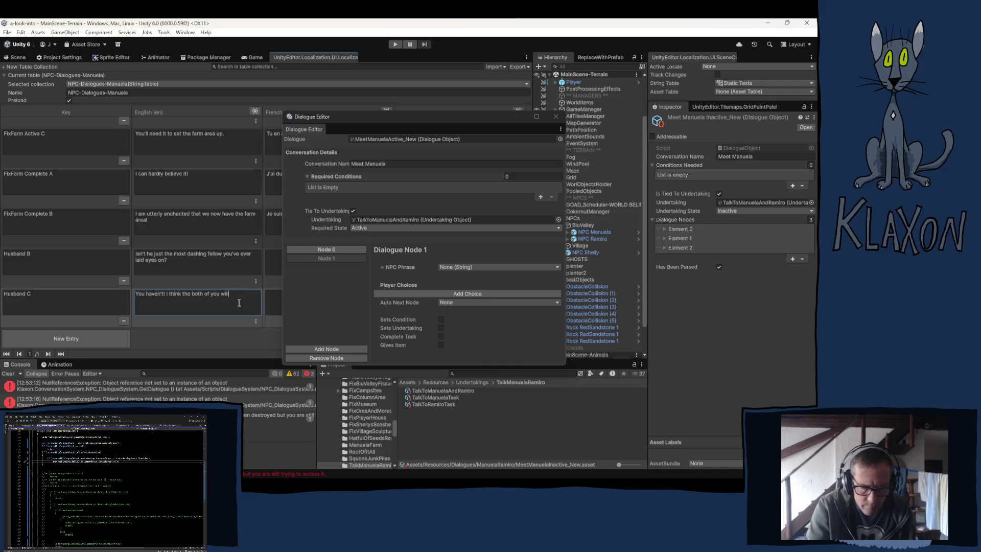
pyautogui.write('l get a')
pyautogui.write('long')
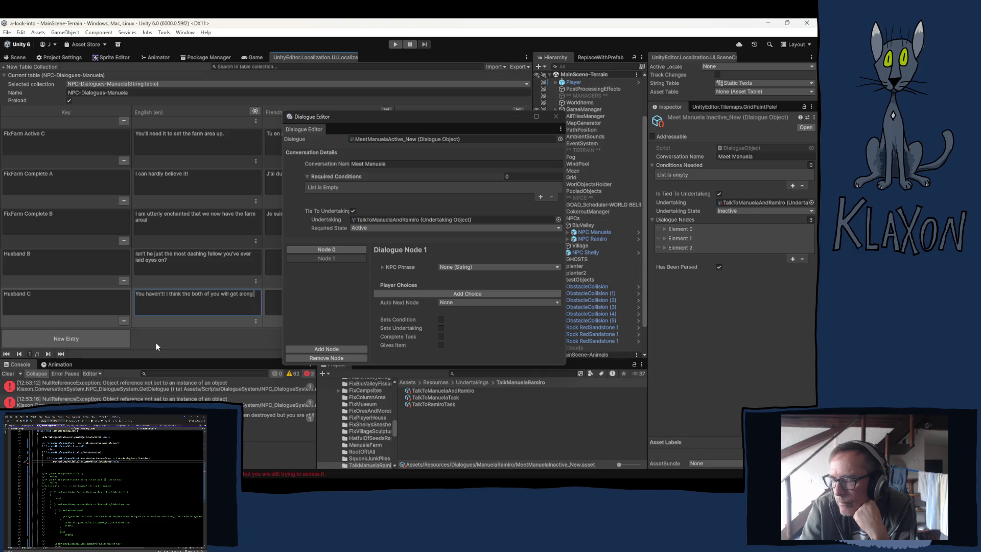
pyautogui.write('like cheese ar')
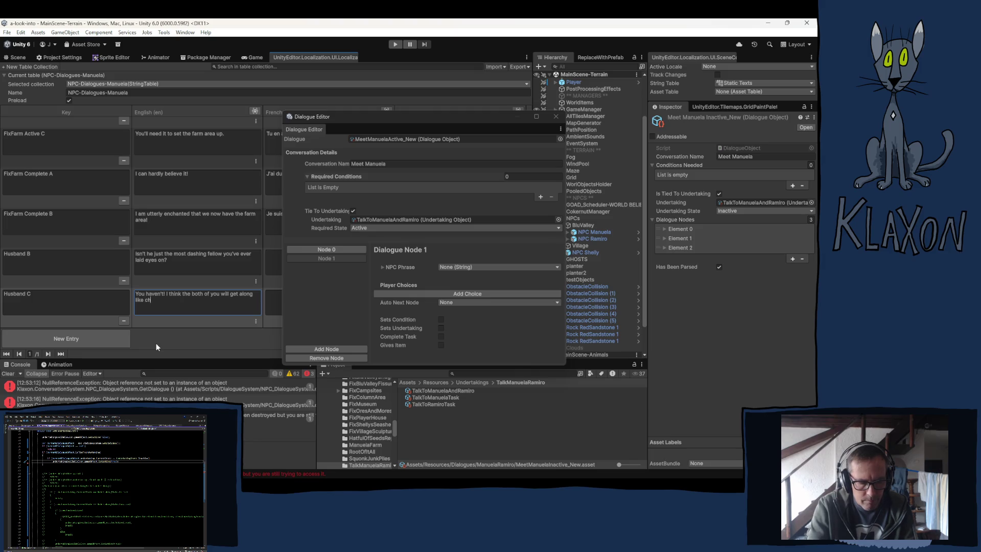
pyautogui.write('d')
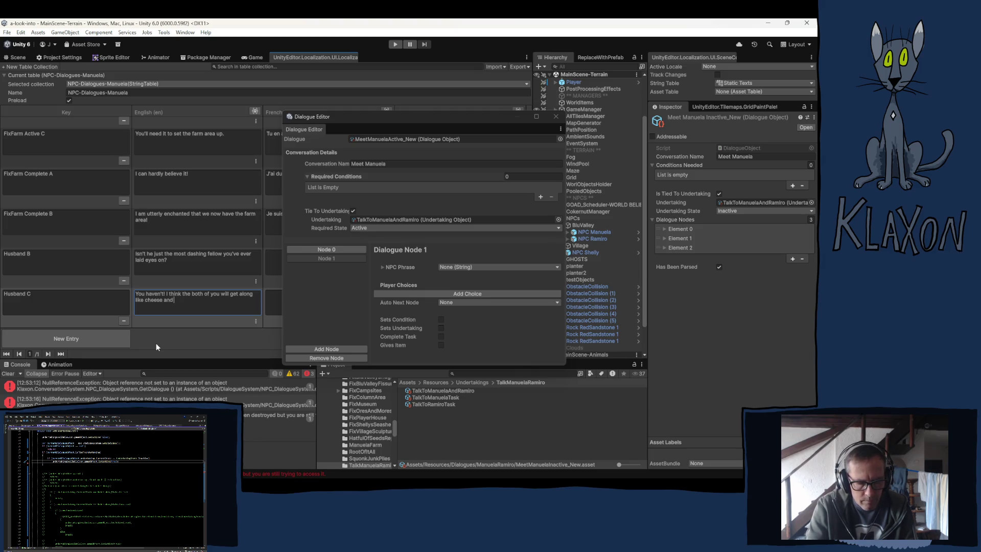
pyautogui.write(' wine')
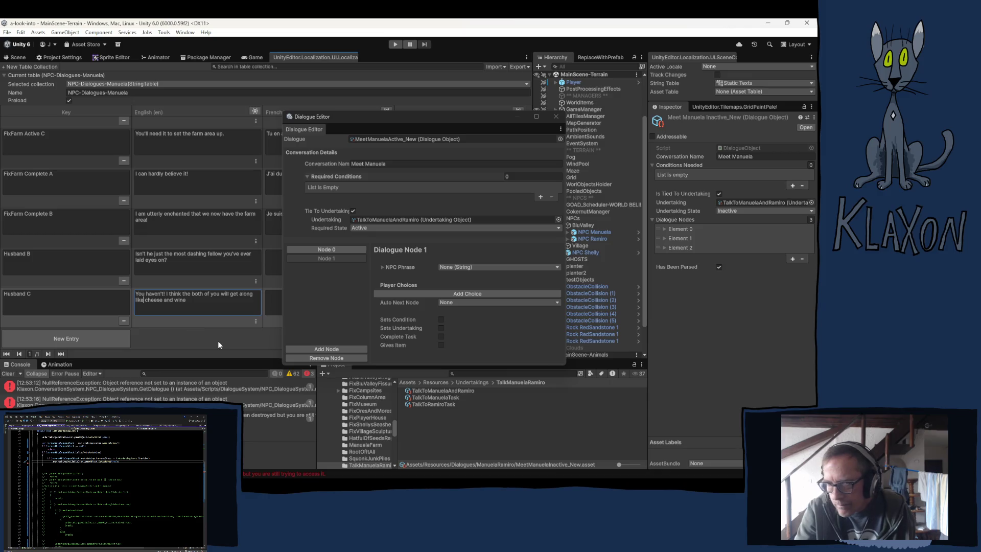
pyautogui.write(' fine')
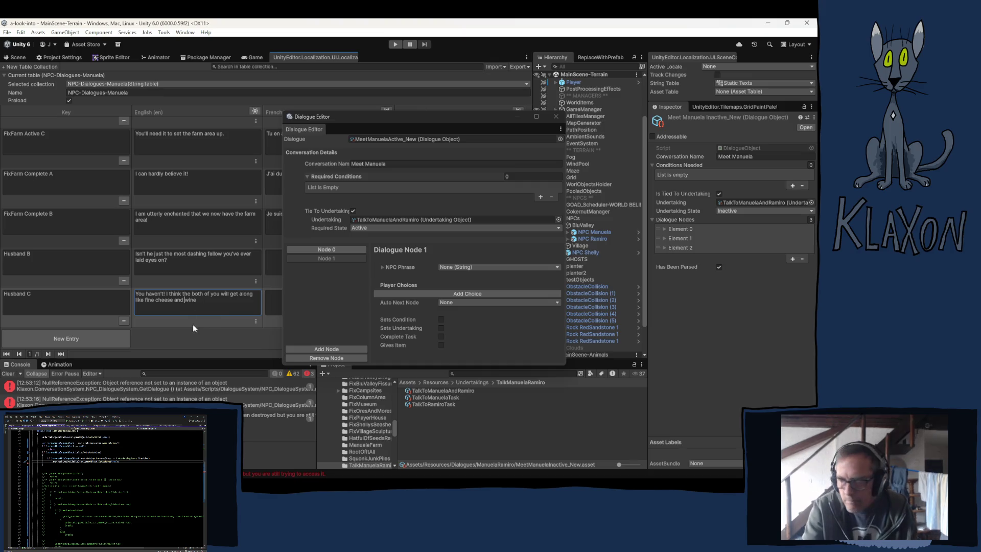
# Correct the line's ending to read "like cheese at a wine tasting".
pyautogui.click(159, 302)
pyautogui.click(159, 302)
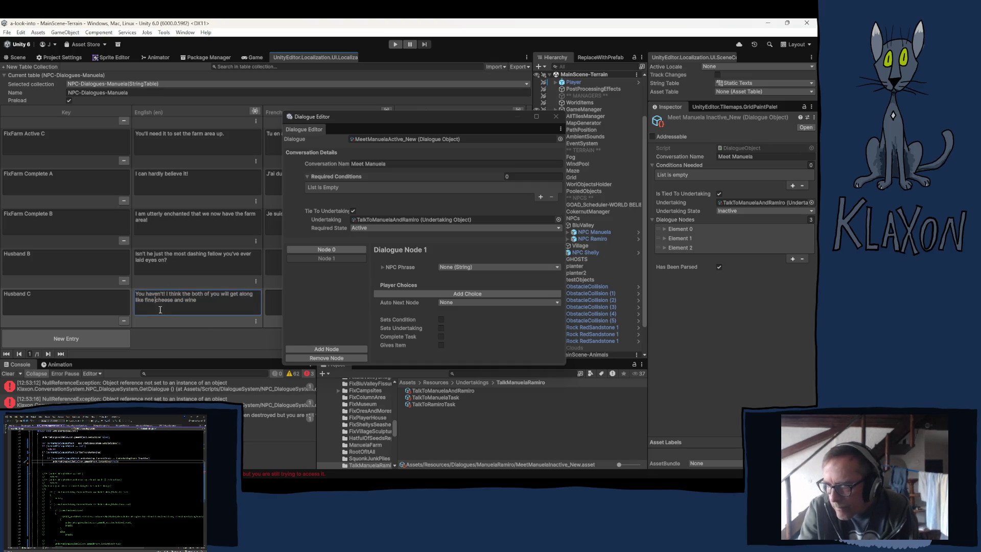
pyautogui.press('BackSpace')
pyautogui.press('BackSpace')
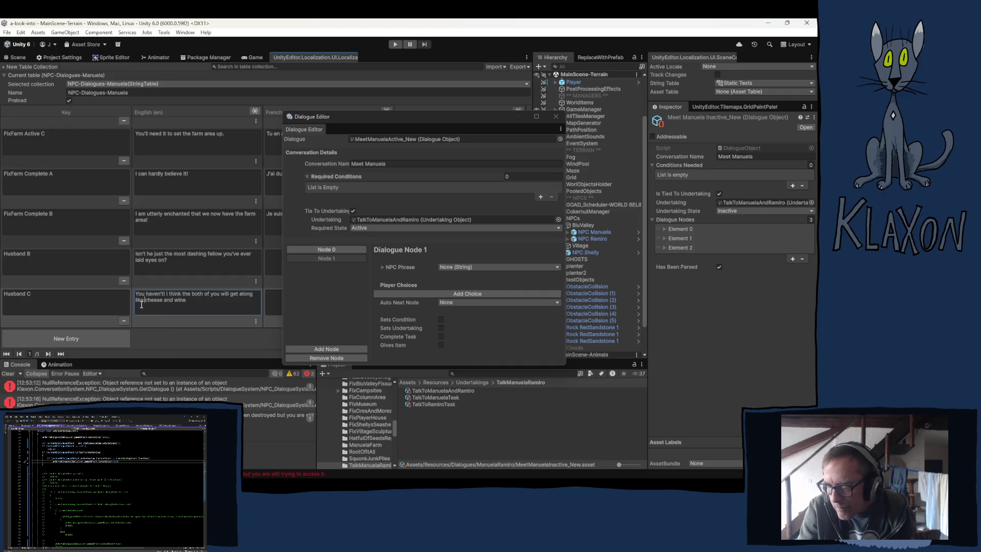
pyautogui.click(215, 305)
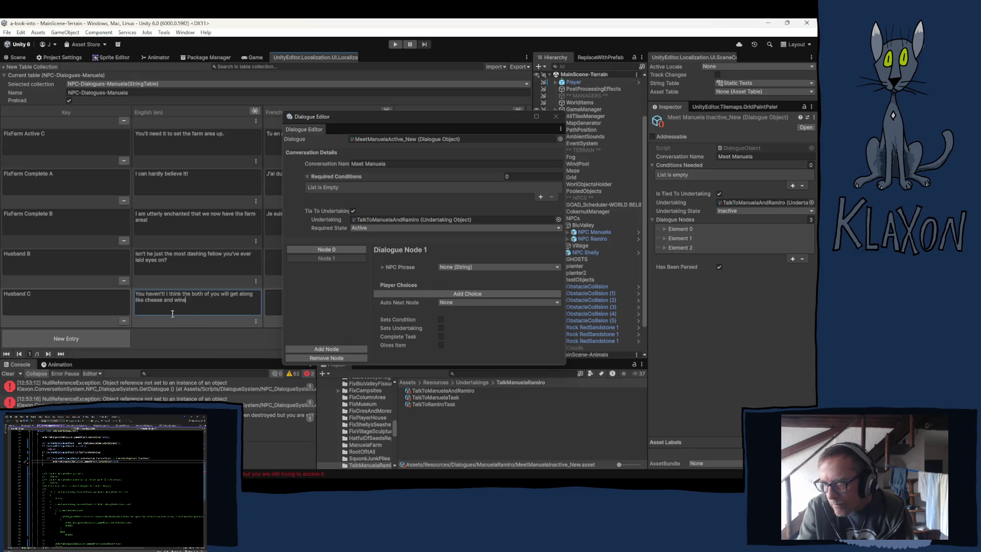
pyautogui.moveTo(164, 300); pyautogui.dragTo(187, 301)
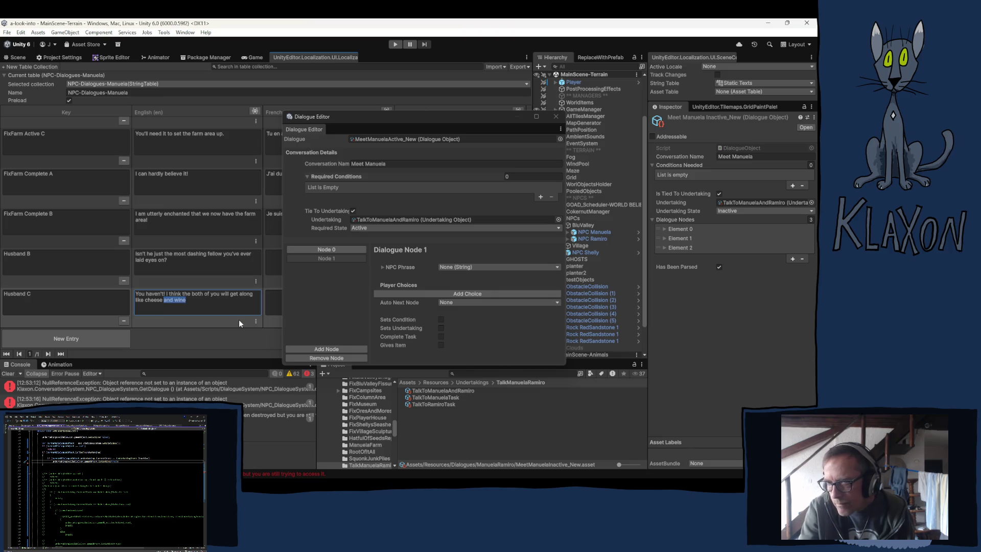
pyautogui.write('at a')
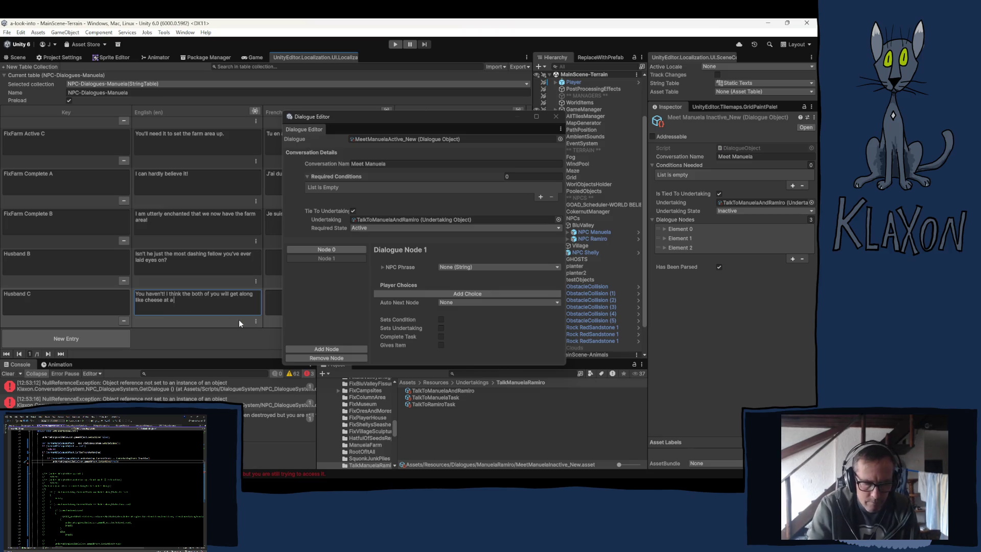
pyautogui.write(' wine tasting.')
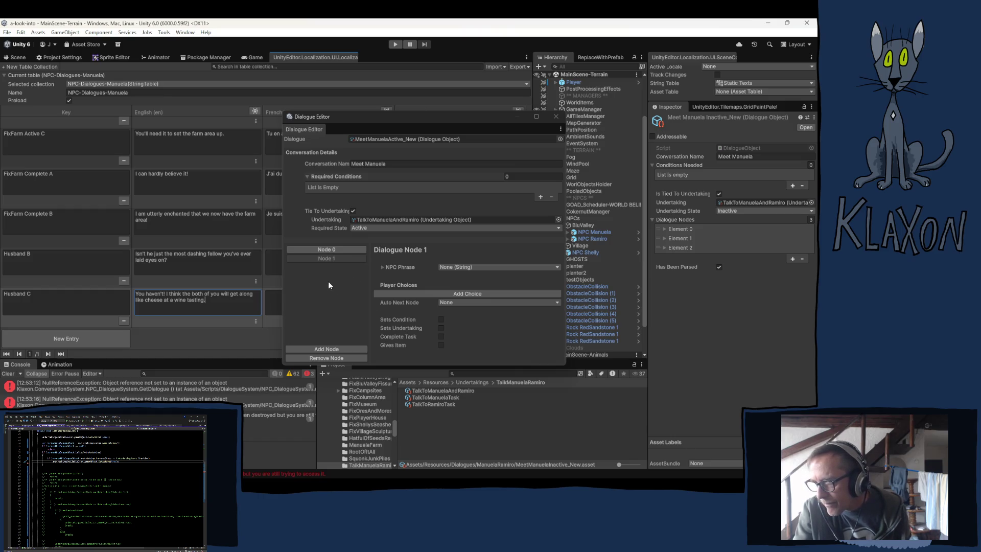
# Finish the Husband C line and add a third dialogue node, Node 2.
pyautogui.click(324, 257)
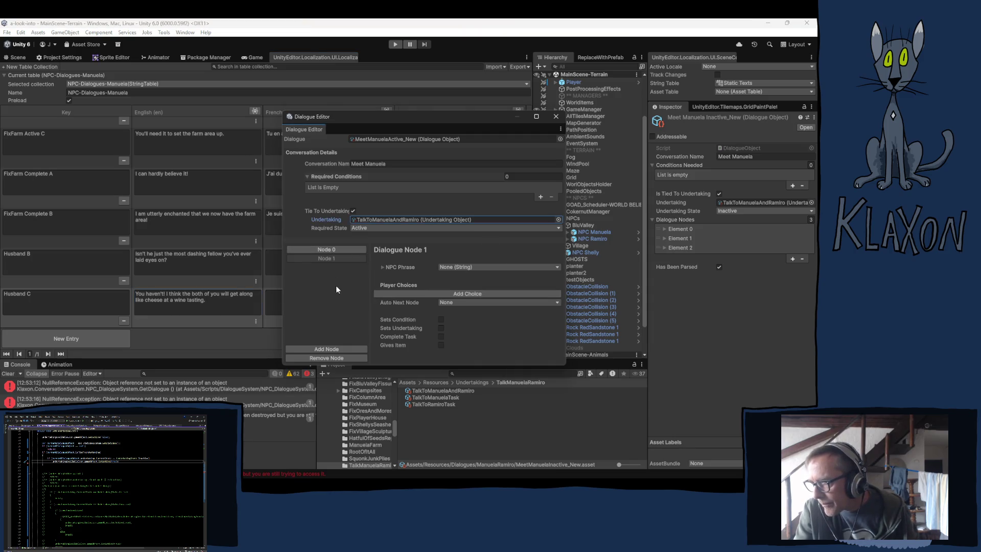
pyautogui.click(324, 349)
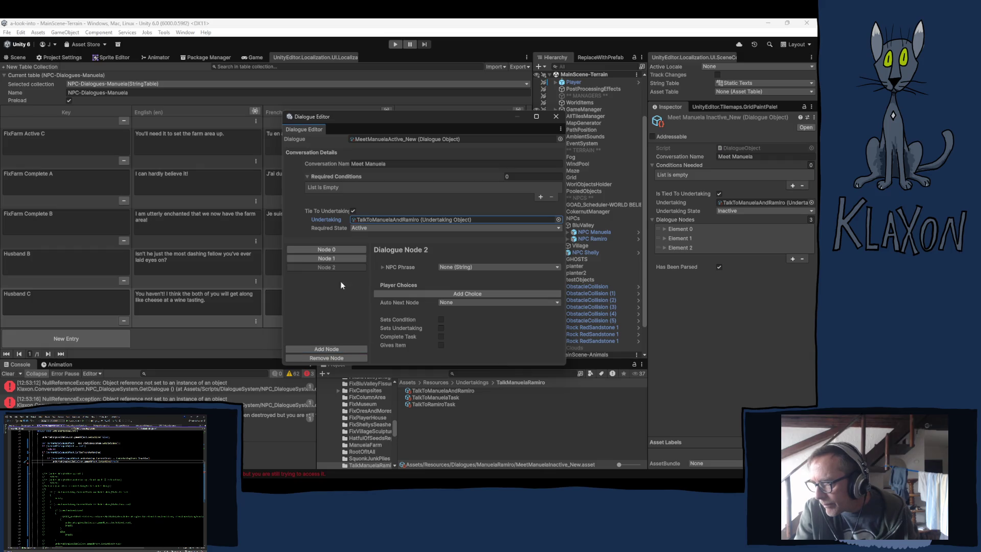
pyautogui.click(336, 252)
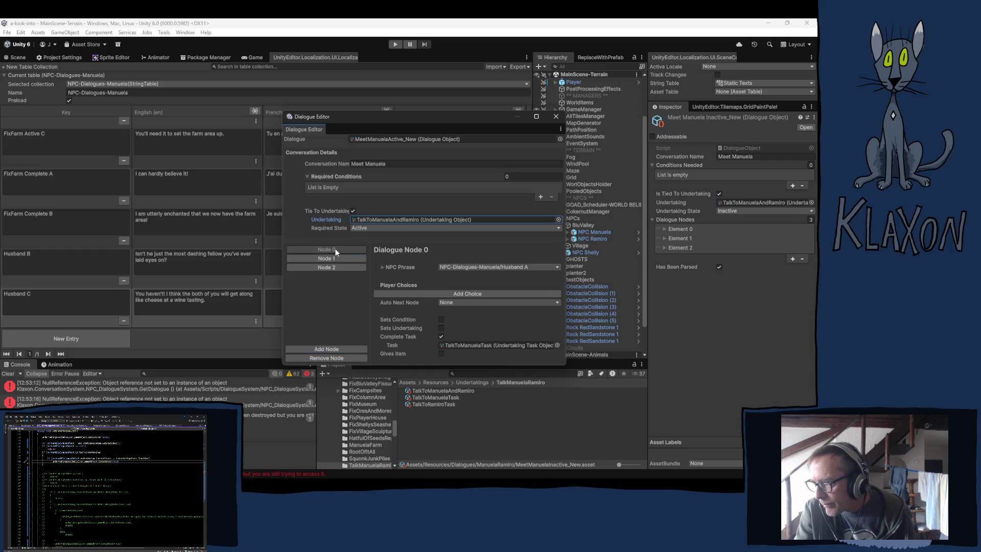
# Give Node 0 two player choices leading to Node 1 and Node 2.
pyautogui.click(490, 294)
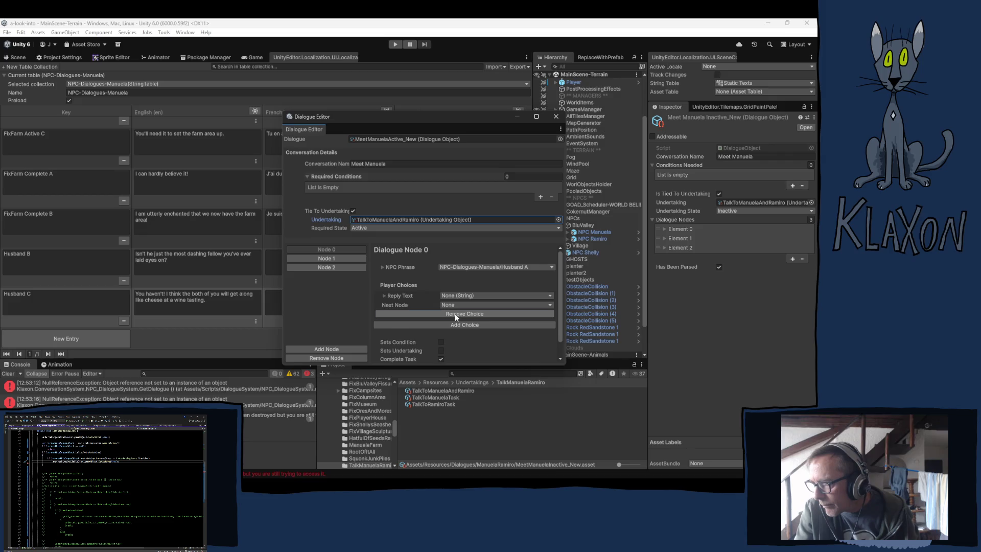
pyautogui.click(455, 314)
pyautogui.click(467, 294)
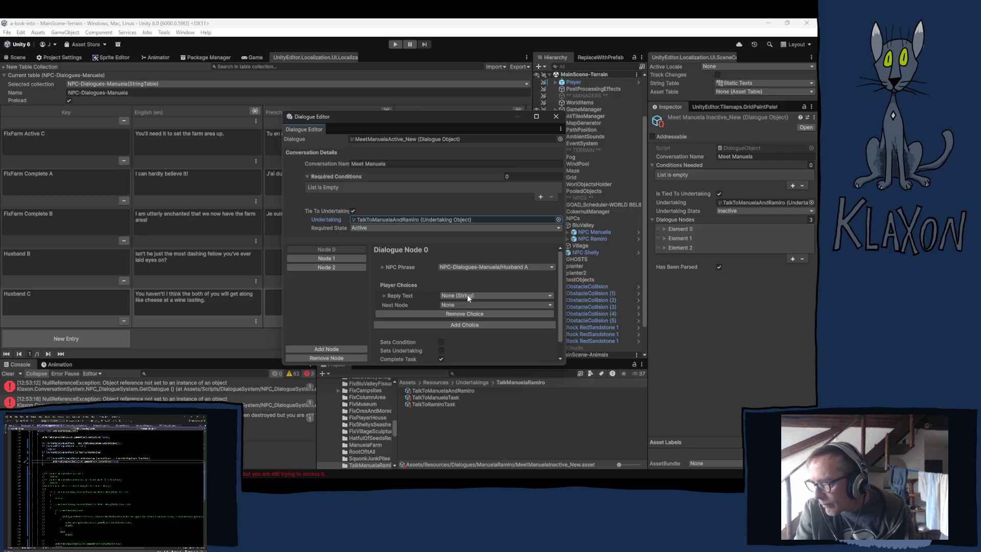
pyautogui.click(458, 324)
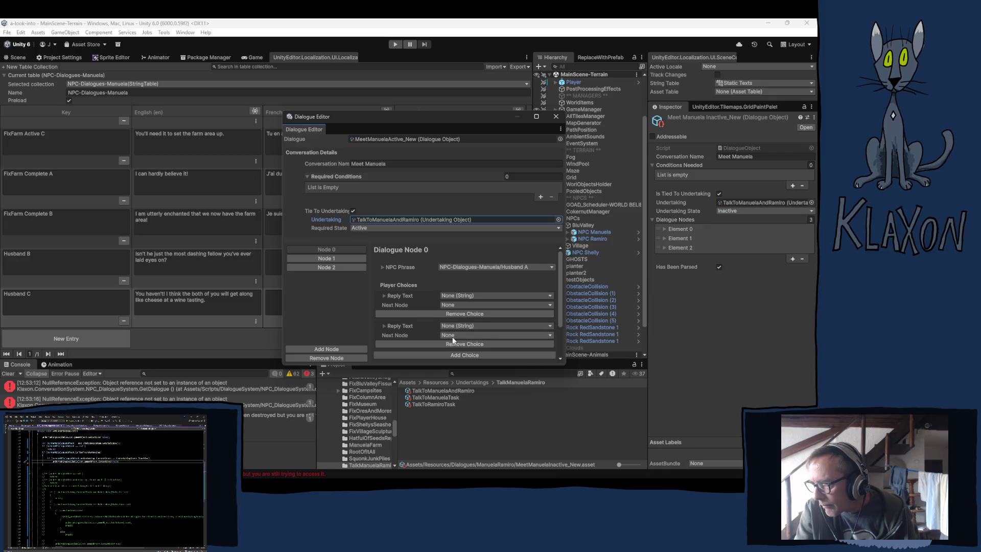
pyautogui.click(465, 305)
pyautogui.click(474, 328)
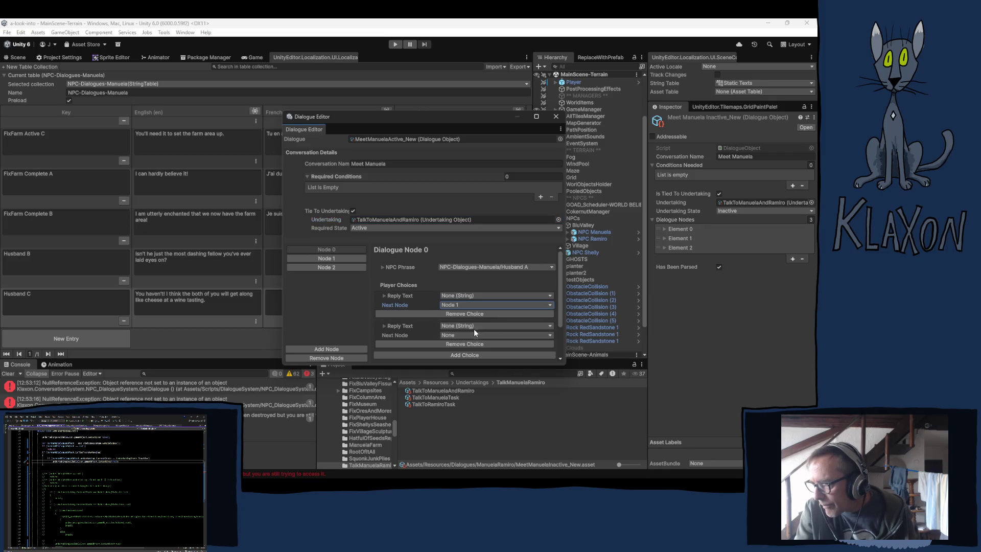
pyautogui.click(459, 335)
pyautogui.click(473, 364)
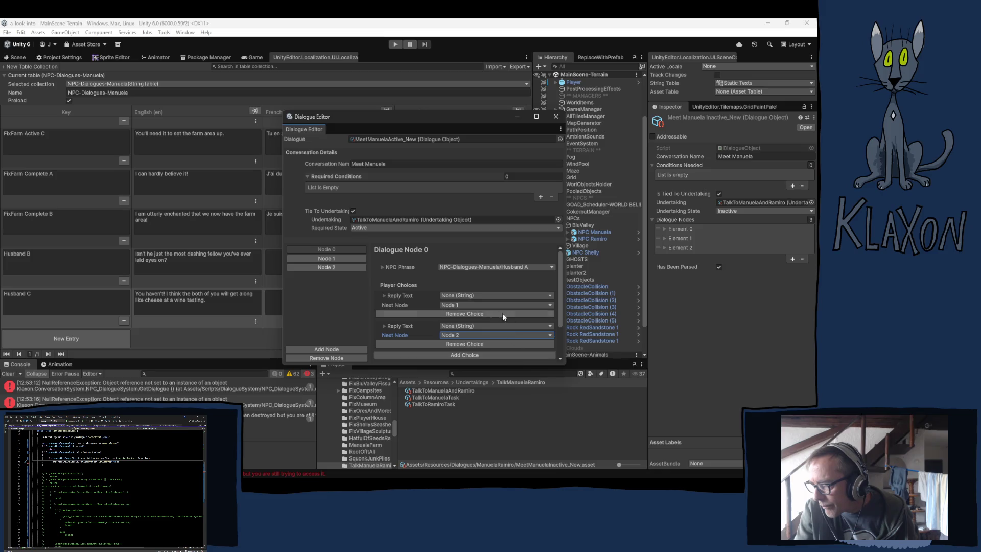
pyautogui.click(325, 258)
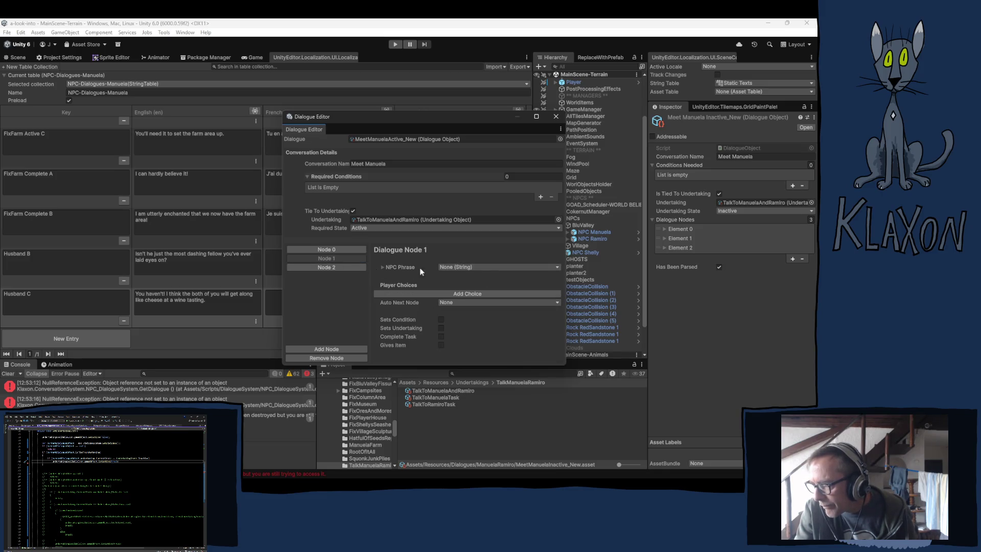
# Set Node 1's phrase to Husband B and make it complete TalkToManuelaTask.
pyautogui.click(483, 267)
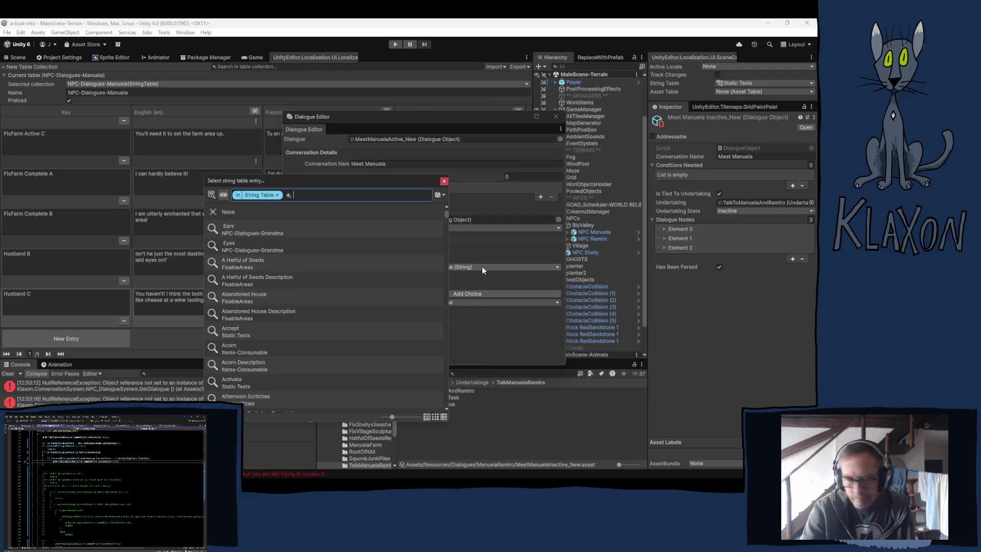
pyautogui.write('husban')
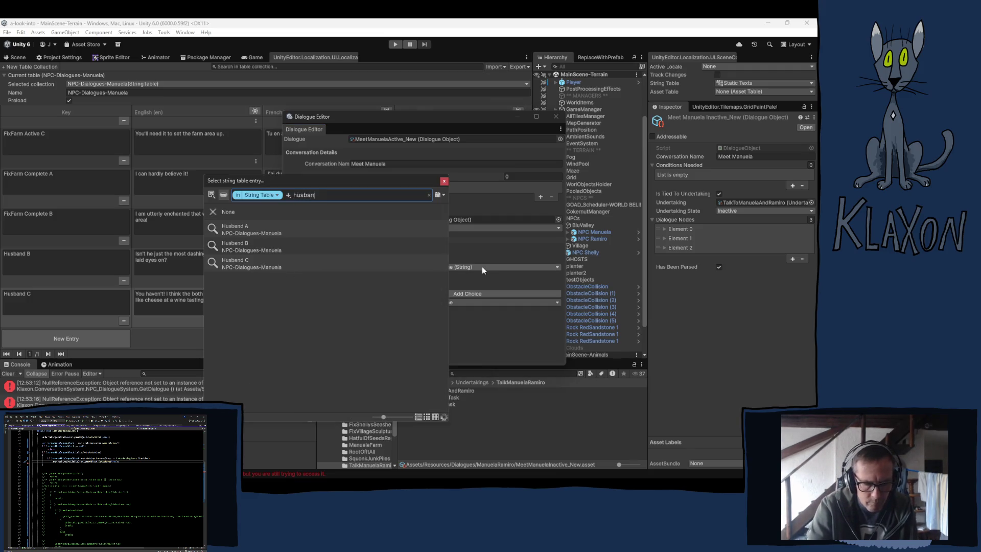
pyautogui.click(246, 246)
pyautogui.click(444, 181)
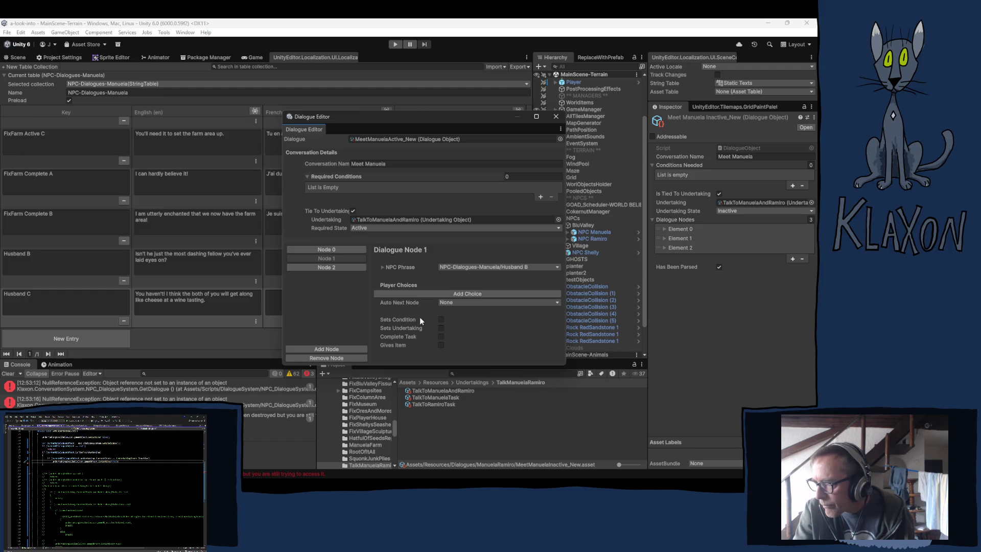
pyautogui.click(441, 337)
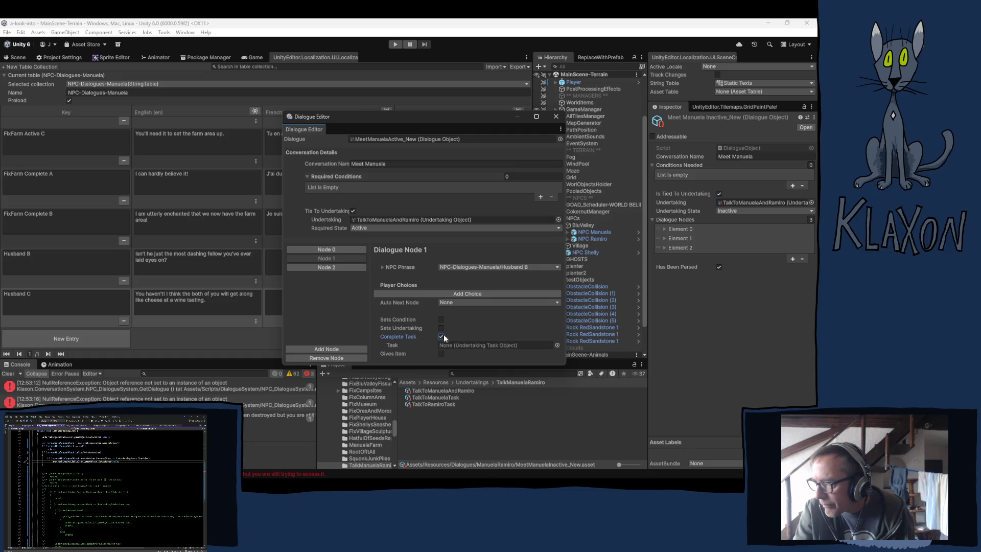
pyautogui.moveTo(426, 398)
pyautogui.mouseDown()
pyautogui.moveTo(444, 348)
pyautogui.moveTo(463, 346)
pyautogui.mouseUp()
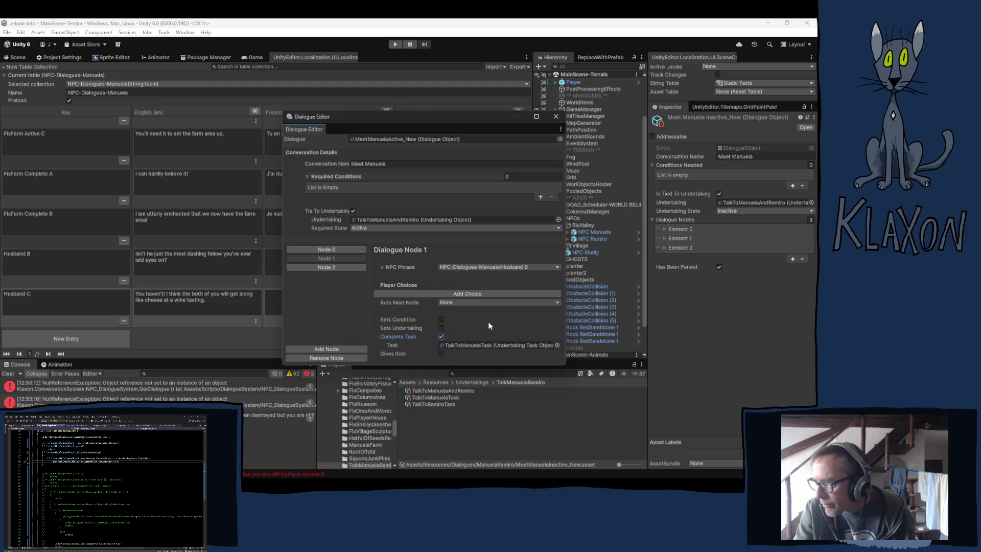
# Set Node 2's NPC Phrase to the Husband C line.
pyautogui.click(328, 267)
pyautogui.click(475, 267)
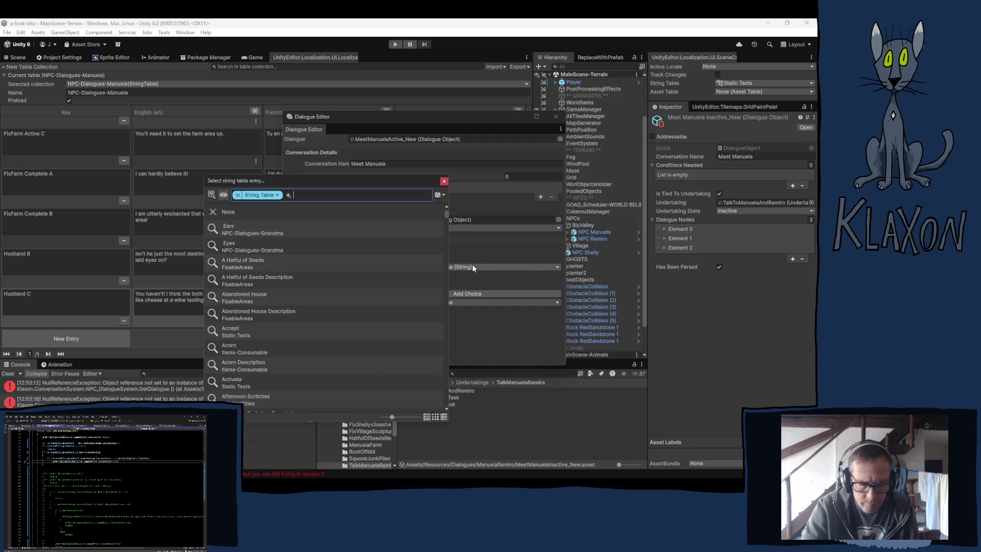
pyautogui.write('husband')
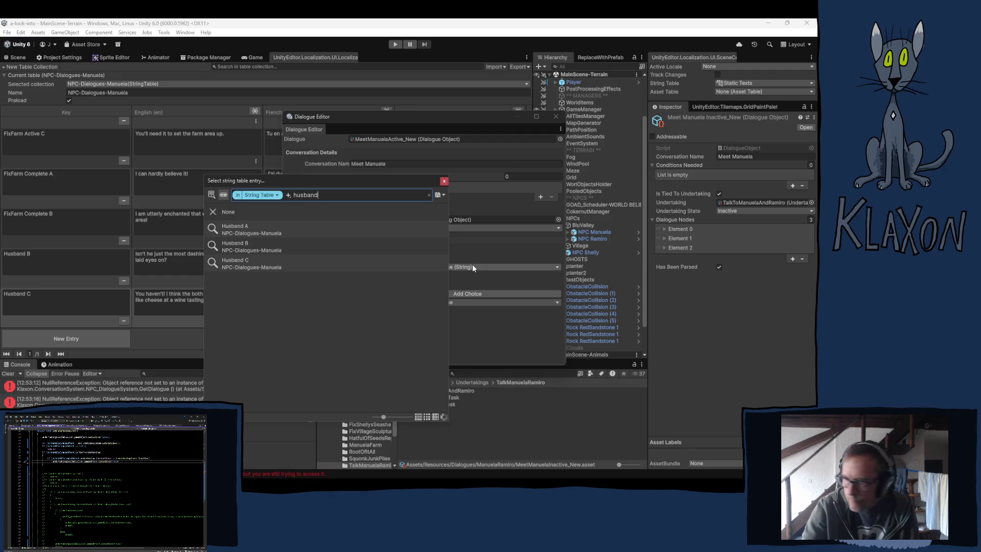
pyautogui.click(240, 263)
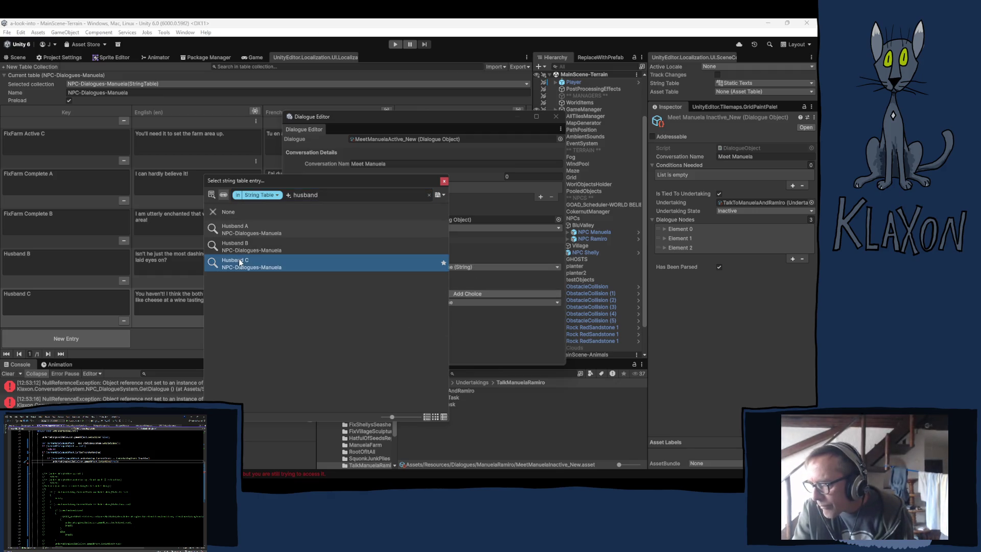
pyautogui.click(444, 182)
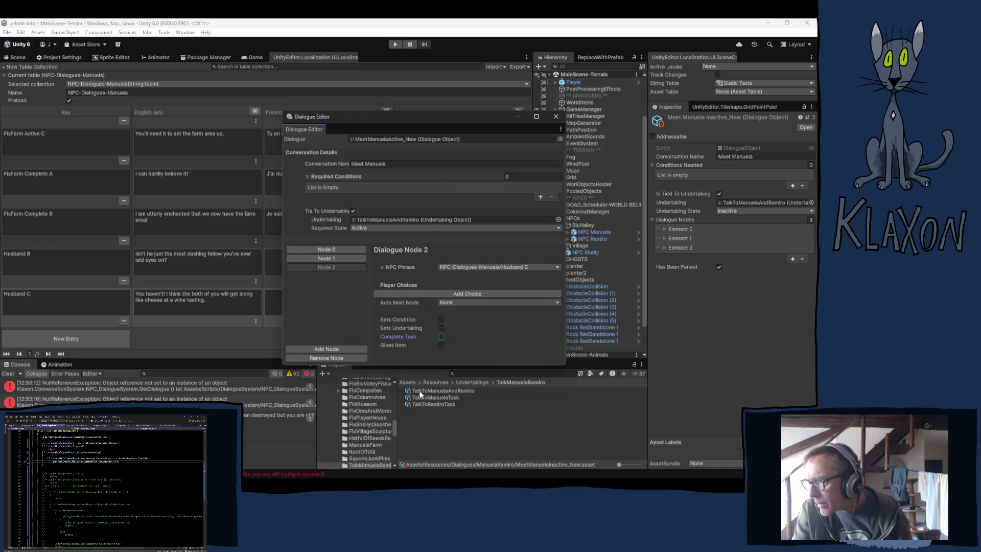
pyautogui.click(326, 249)
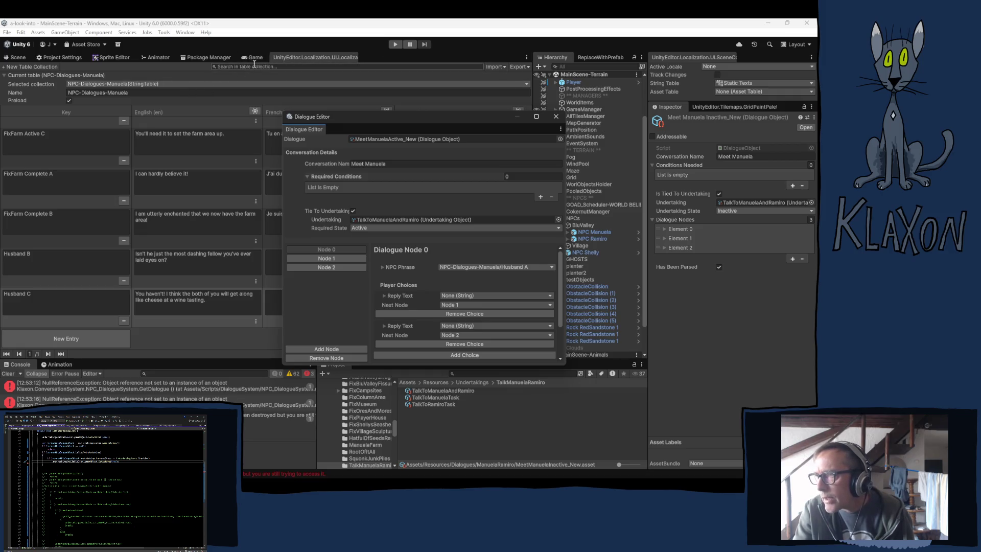
# Browse the existing string table collections without changing anything.
pyautogui.click(111, 84)
pyautogui.moveTo(105, 94)
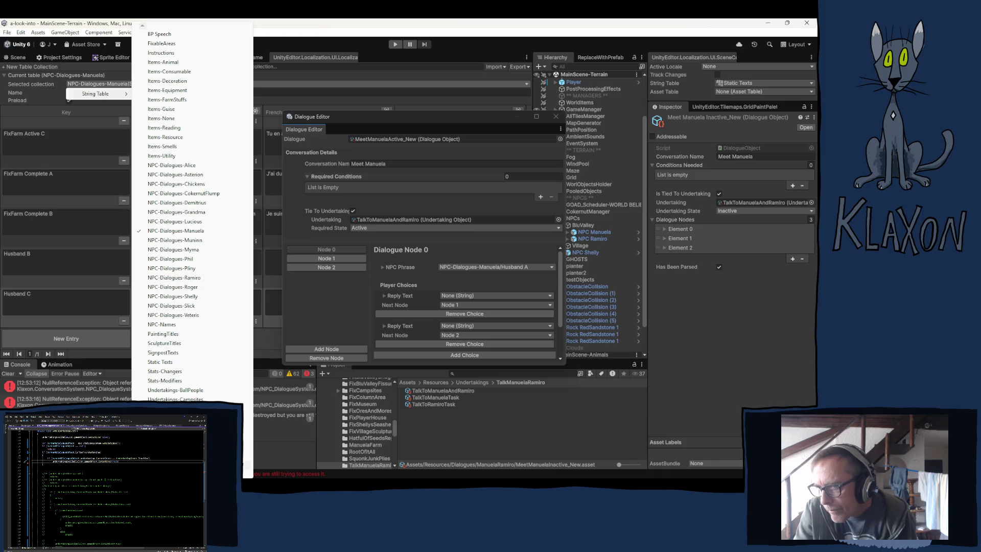
pyautogui.scroll(-3, 184, 214)
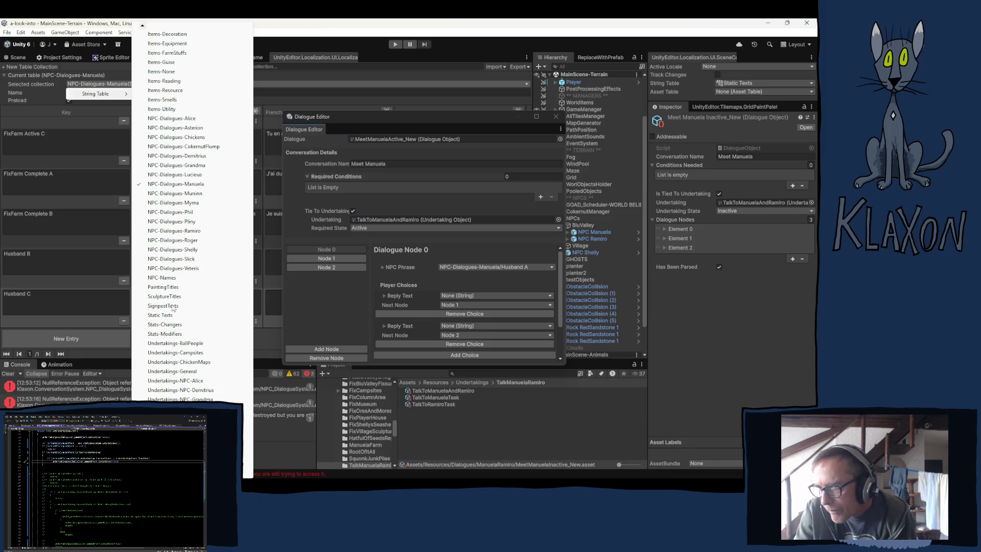
pyautogui.scroll(2, 142, 28)
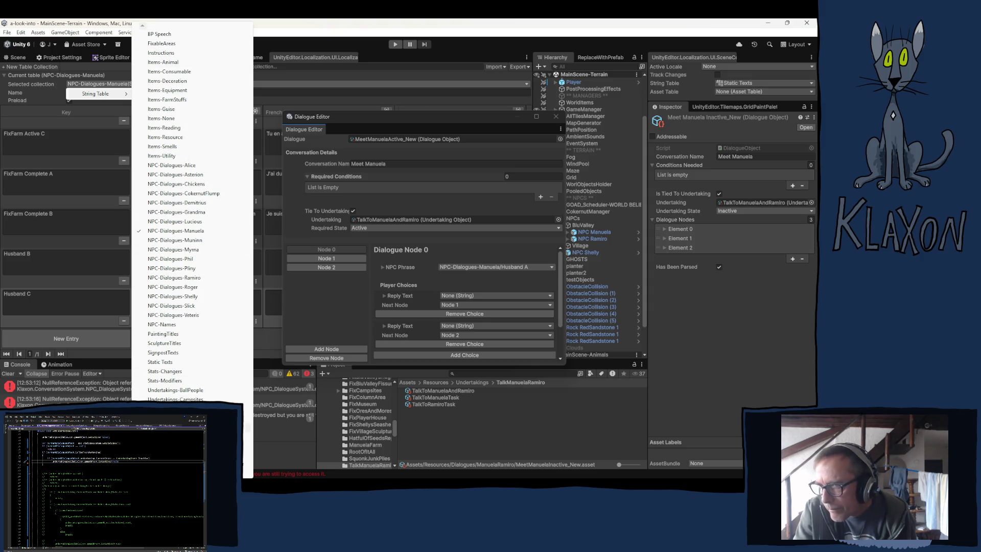
pyautogui.click(285, 27)
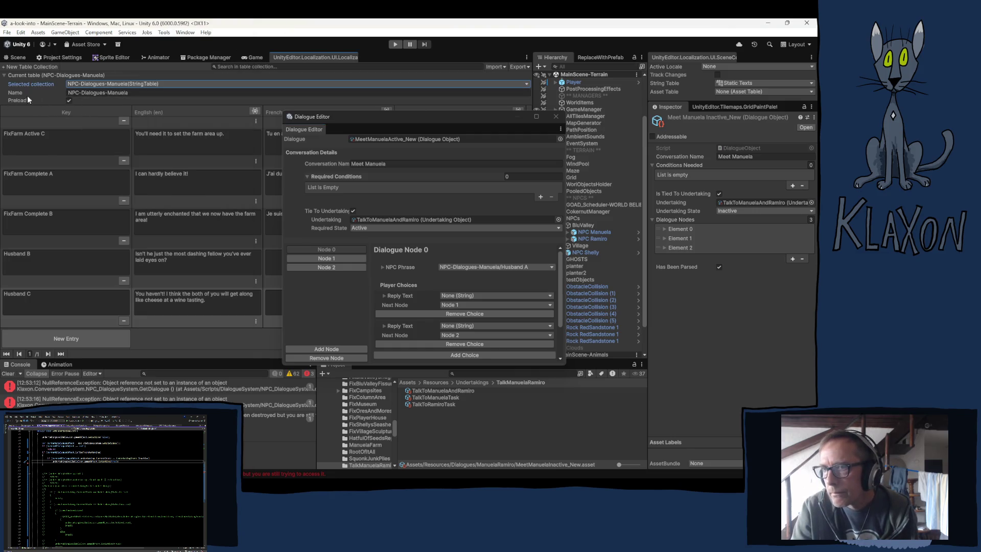
# Create an English, French and German string table collection named Player Responses.
pyautogui.click(12, 68)
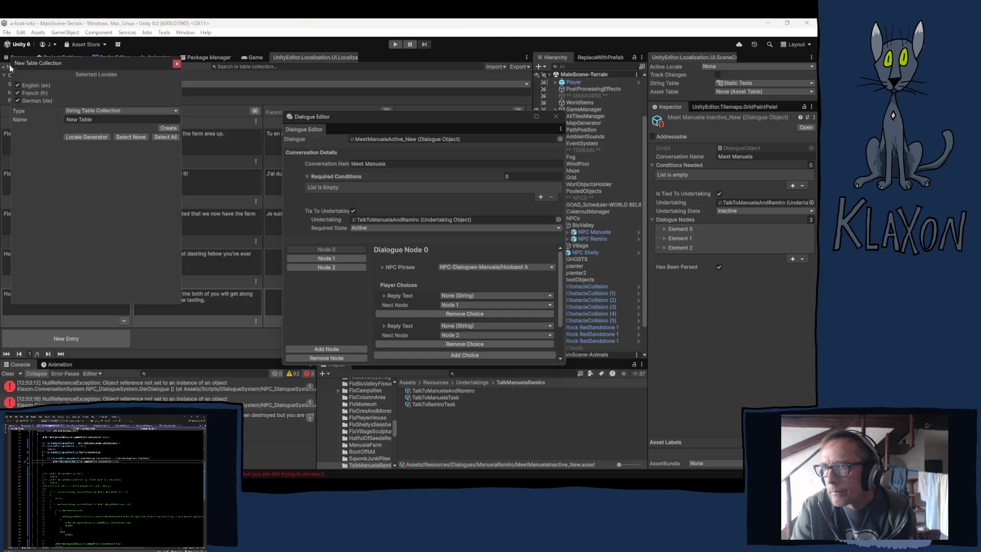
pyautogui.click(85, 119)
pyautogui.write('P')
pyautogui.write(' Responses')
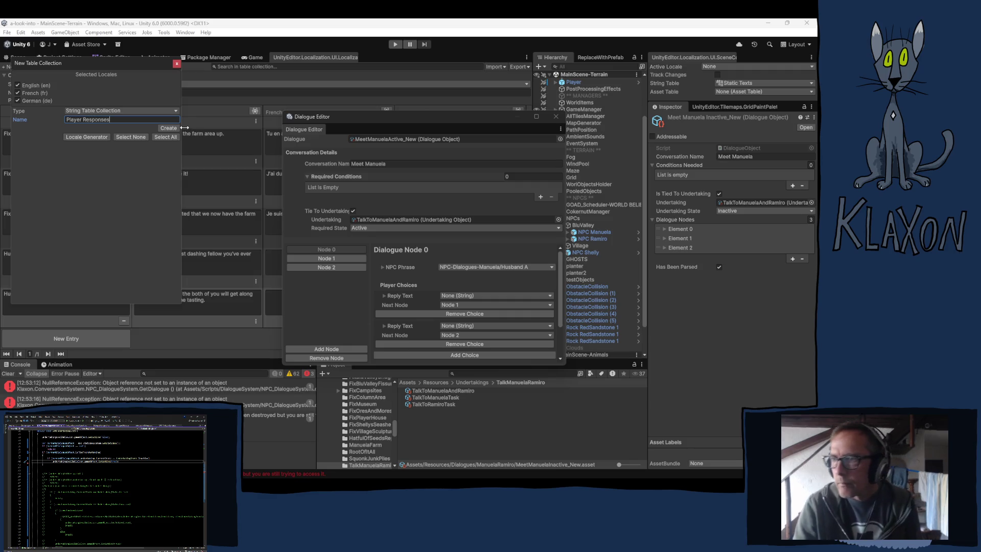
pyautogui.click(167, 128)
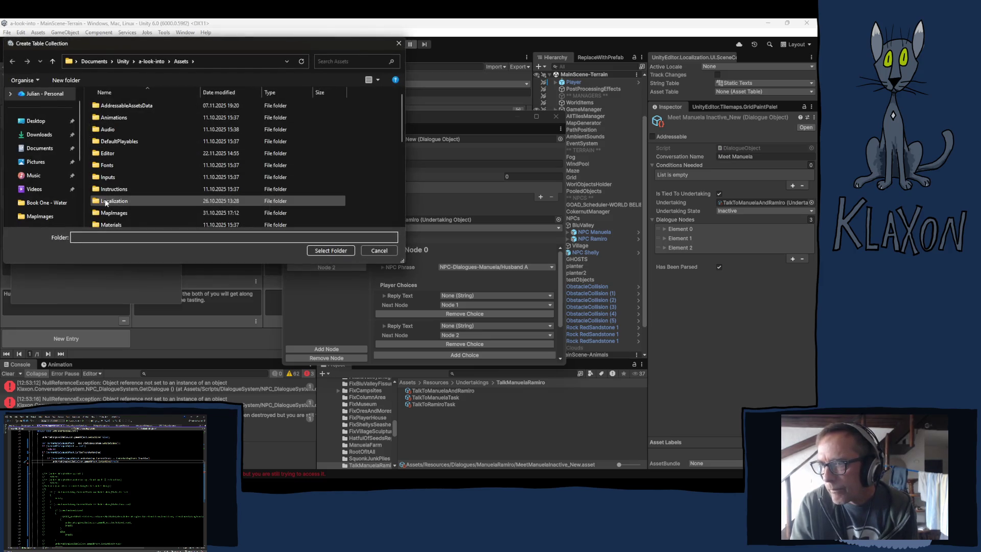
# Create a Player folder inside Assets/Localization and save the Player Responses collection there.
pyautogui.doubleClick(105, 202)
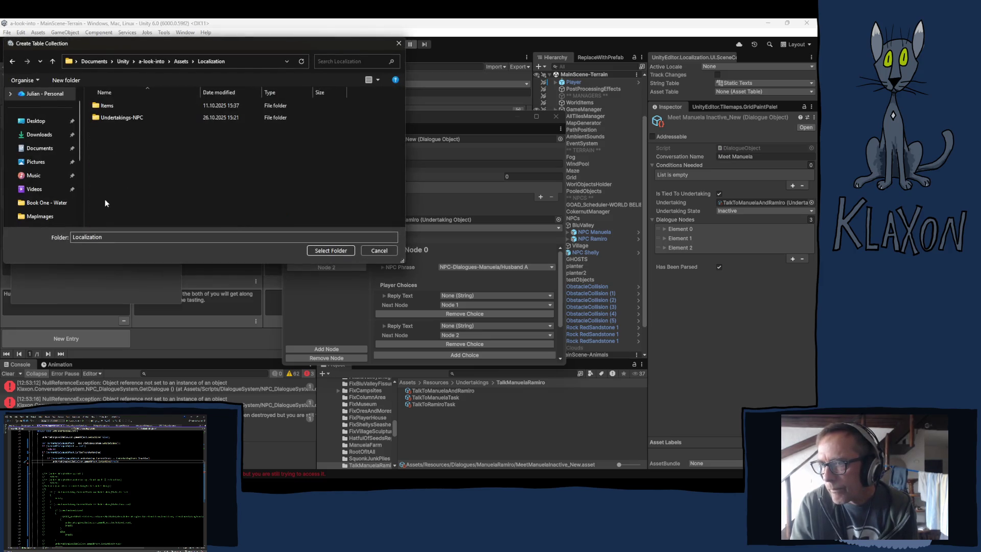
pyautogui.click(65, 81)
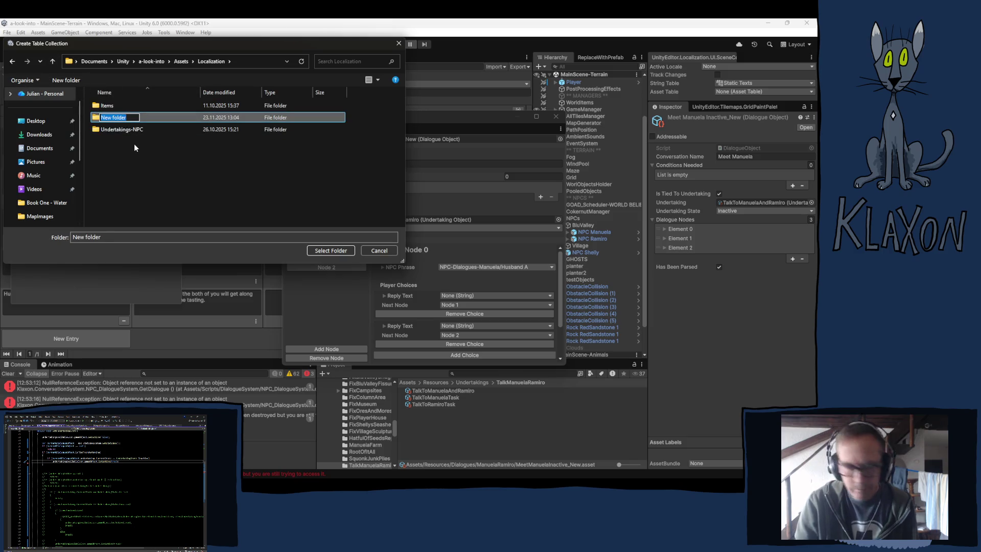
pyautogui.write('Player')
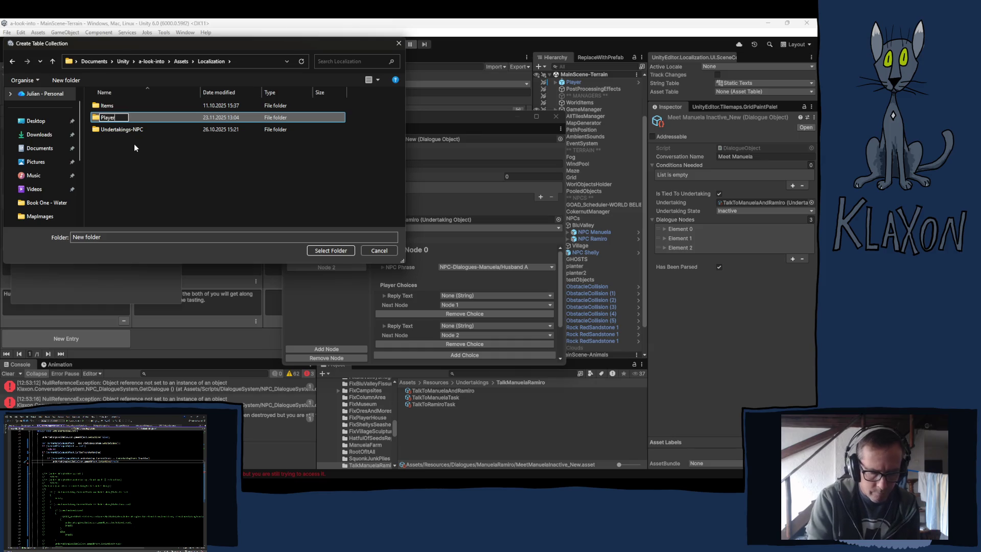
pyautogui.press('Return')
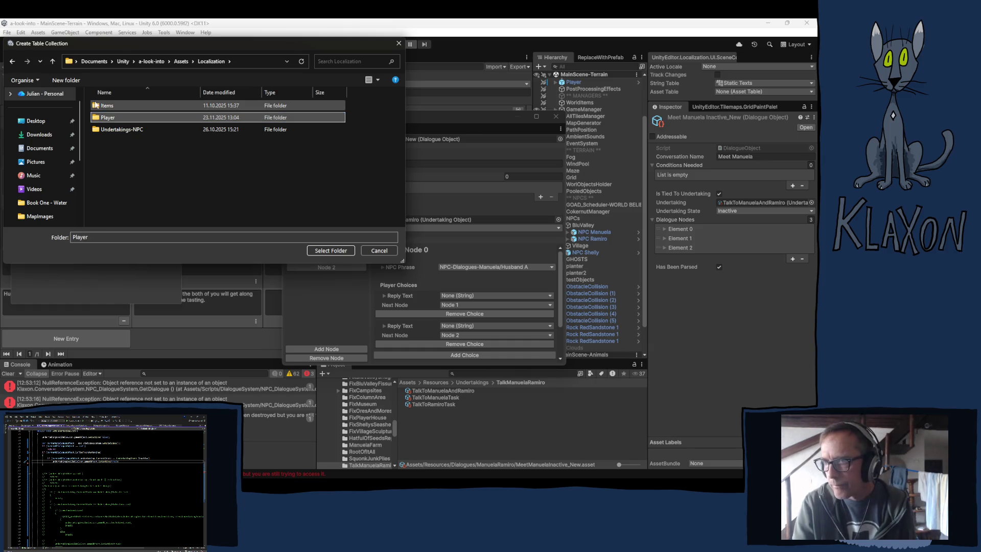
pyautogui.doubleClick(97, 120)
pyautogui.click(330, 251)
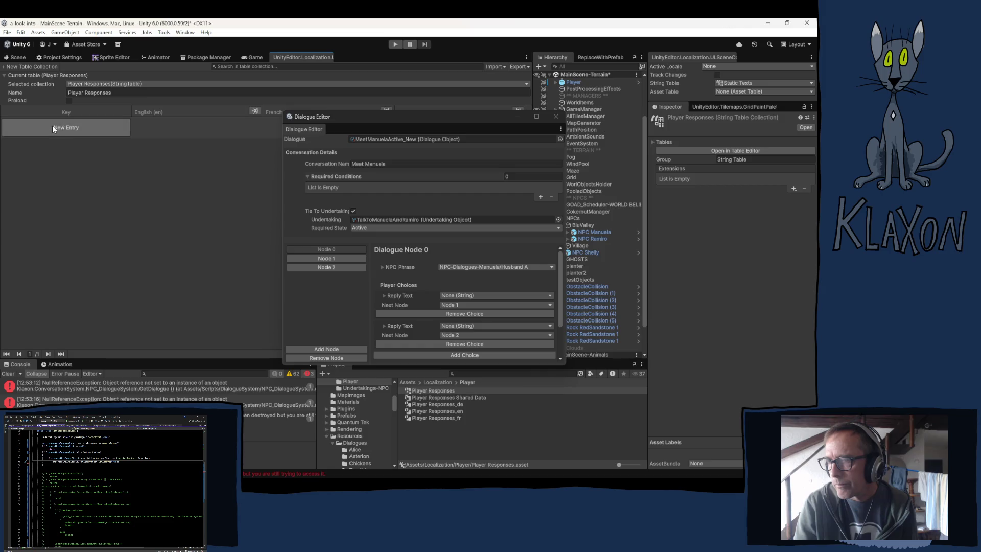
# Add two entries to Player Responses with the keys Yes and No.
pyautogui.click(52, 125)
pyautogui.click(54, 127)
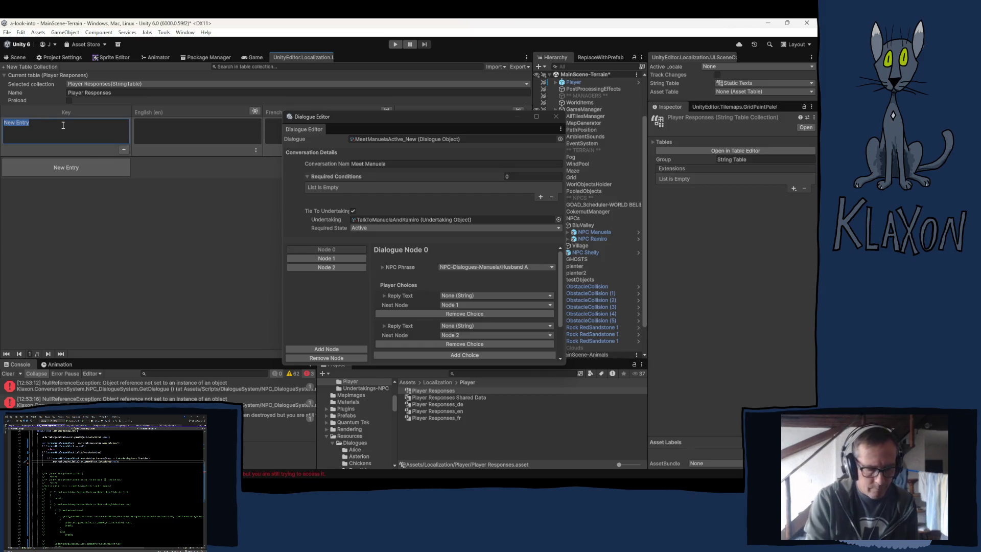
pyautogui.write('Yes')
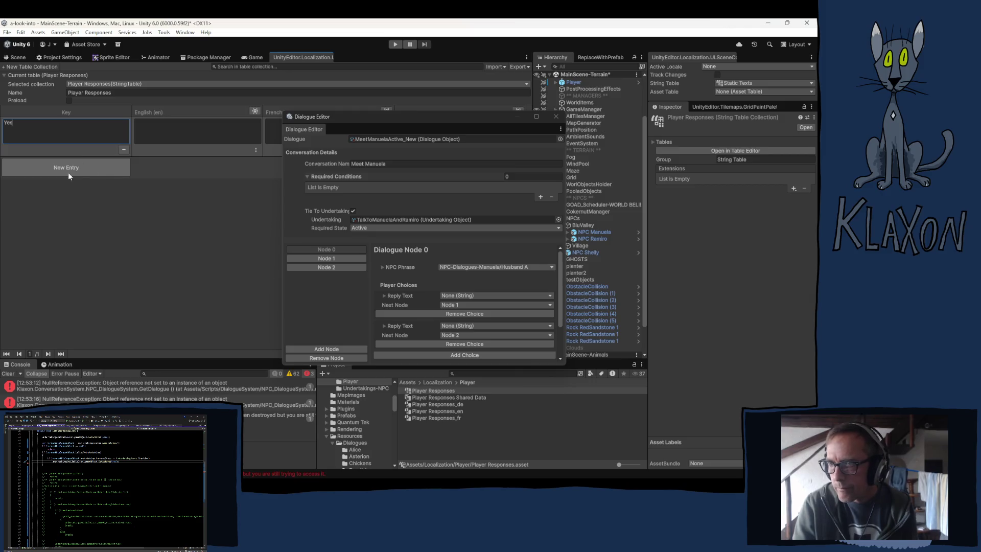
pyautogui.click(68, 171)
pyautogui.click(54, 169)
pyautogui.write('No')
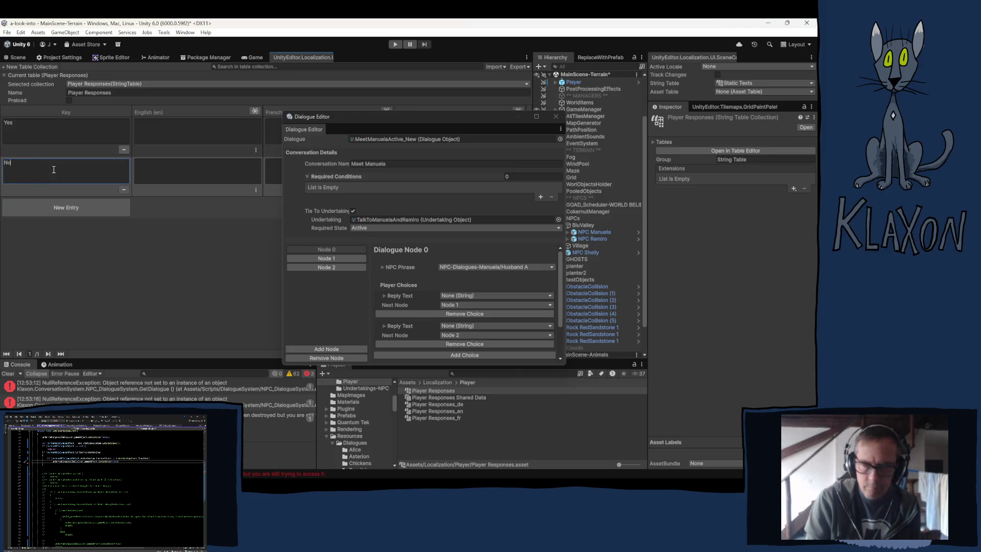
# Fill the English column with Yes! for the Yes entry and No! for No.
pyautogui.click(161, 129)
pyautogui.write('Yes')
pyautogui.click(171, 169)
pyautogui.write('No')
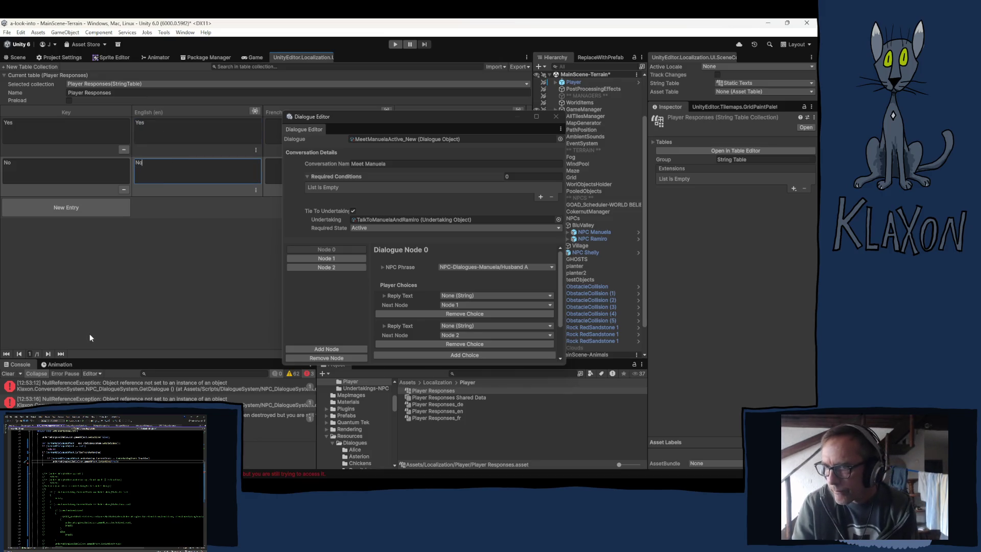
pyautogui.moveTo(358, 116)
pyautogui.mouseDown()
pyautogui.moveTo(332, 177)
pyautogui.moveTo(334, 205)
pyautogui.mouseUp()
pyautogui.click(189, 125)
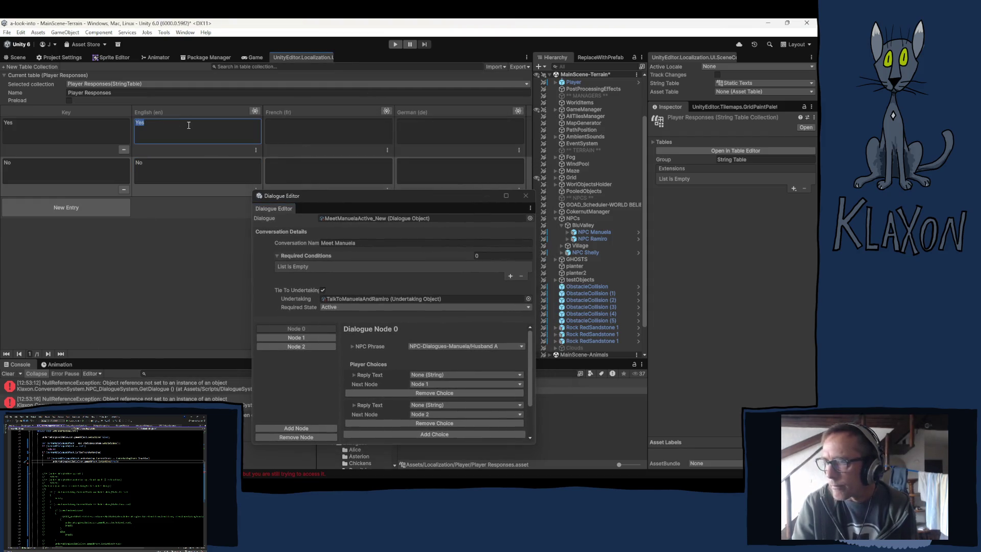
pyautogui.write('!')
pyautogui.click(153, 162)
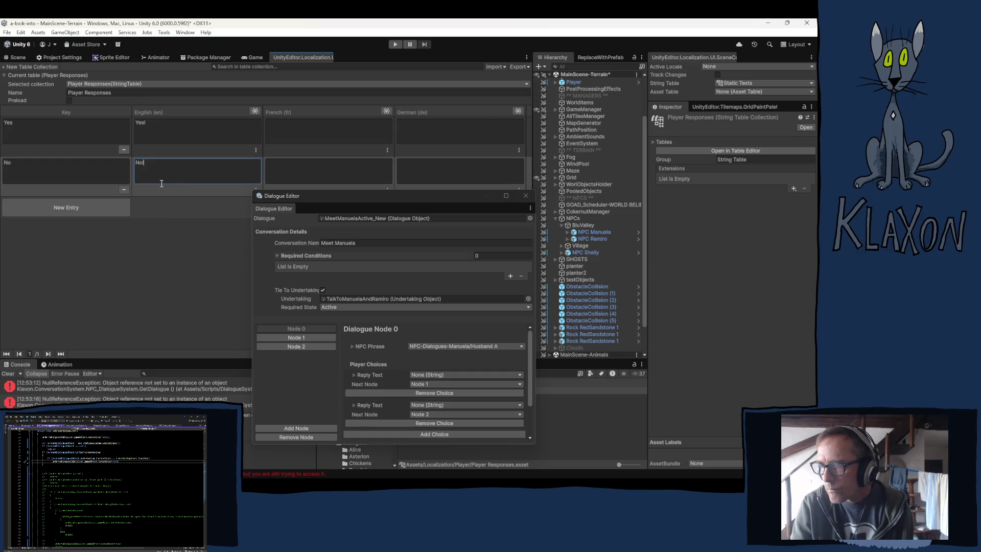
# Enter French Oui !/Non ! and German Ja!/Nein! for the Yes and No entries.
pyautogui.click(296, 132)
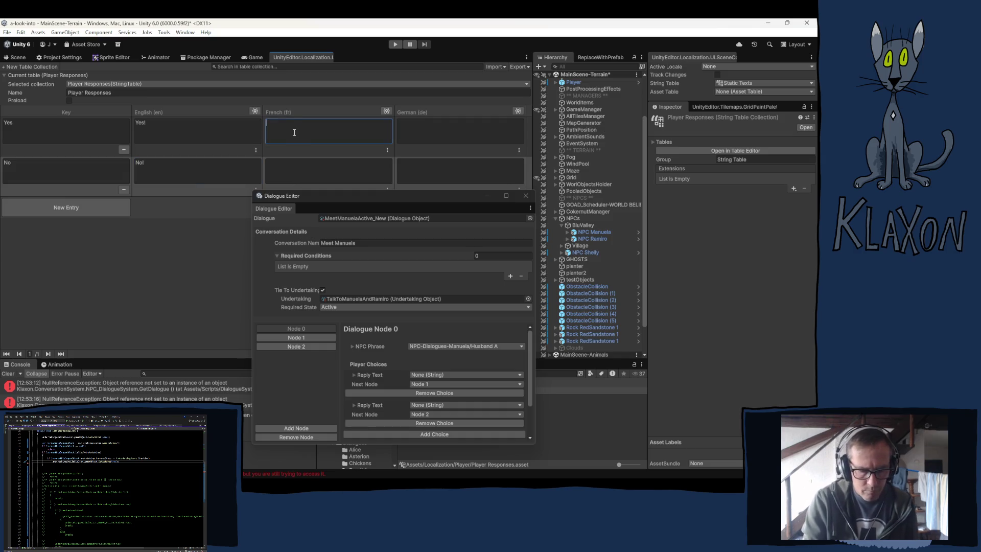
pyautogui.write('Oui !')
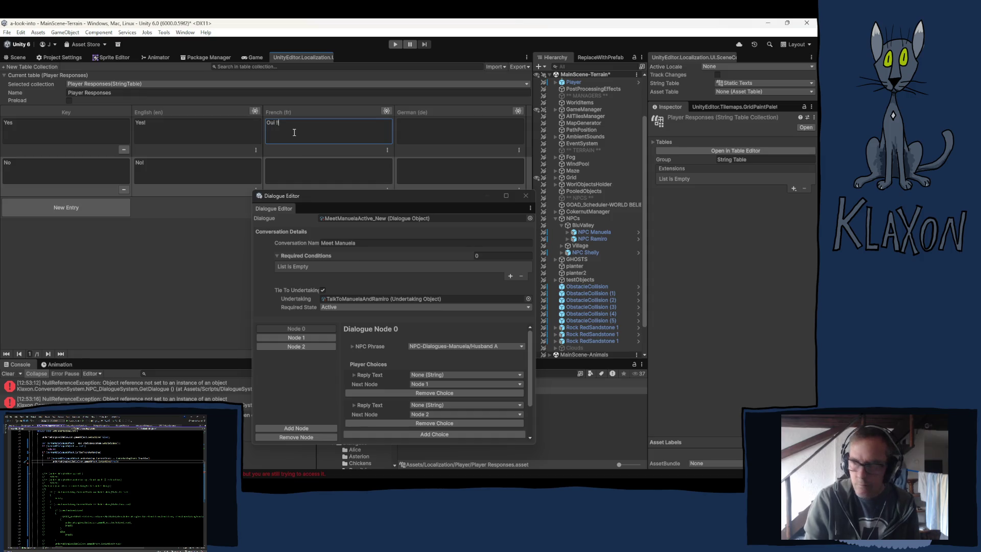
pyautogui.click(284, 173)
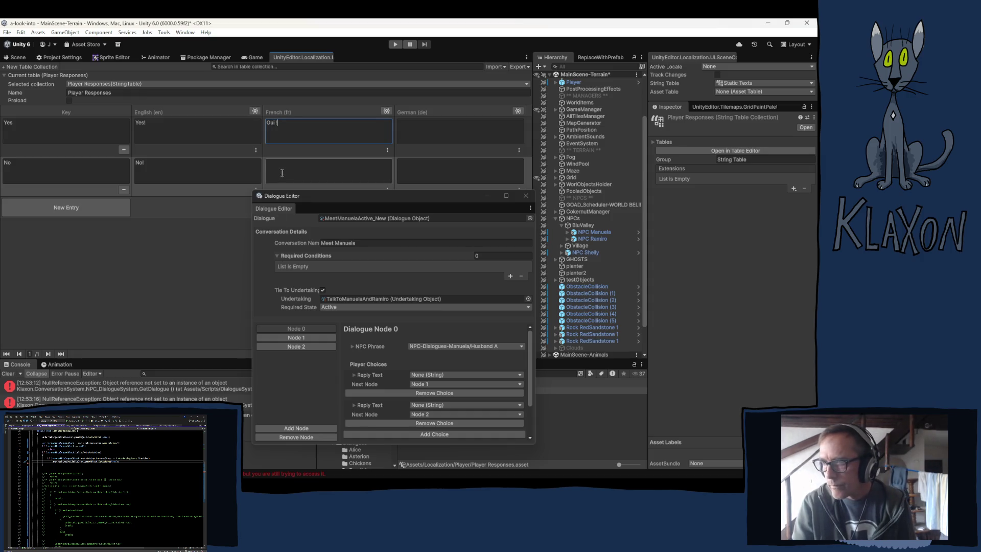
pyautogui.write('Non !')
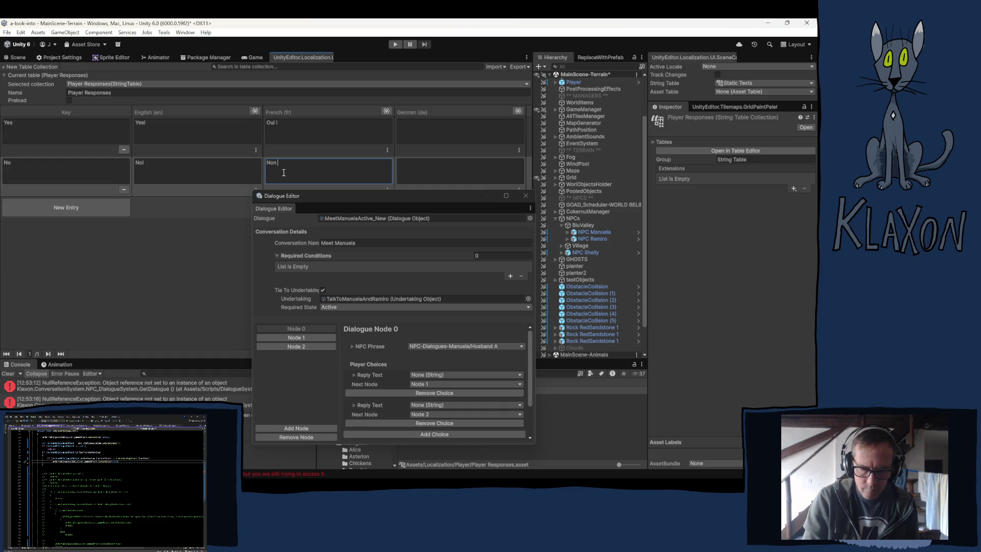
pyautogui.click(422, 129)
pyautogui.write('Ja!')
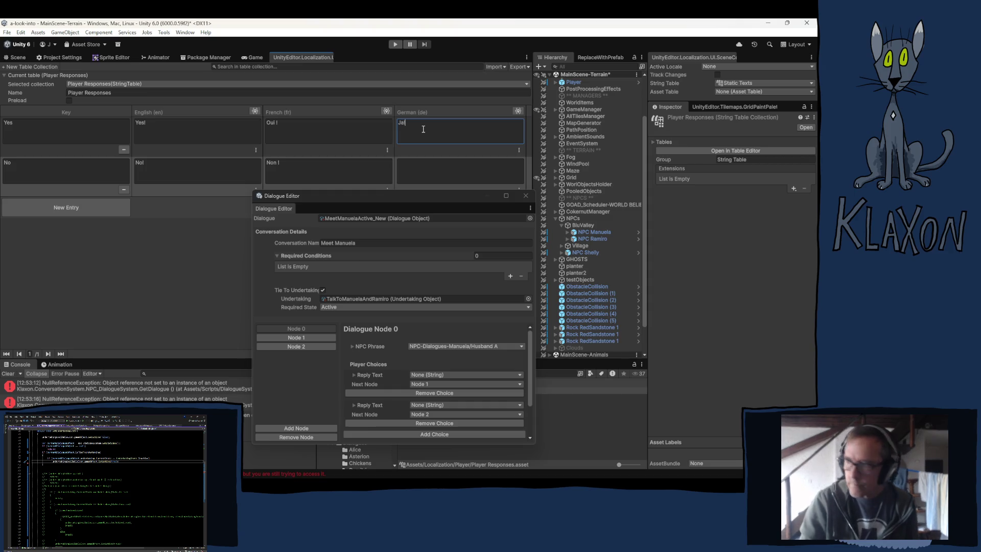
pyautogui.click(425, 174)
pyautogui.write('Nein')
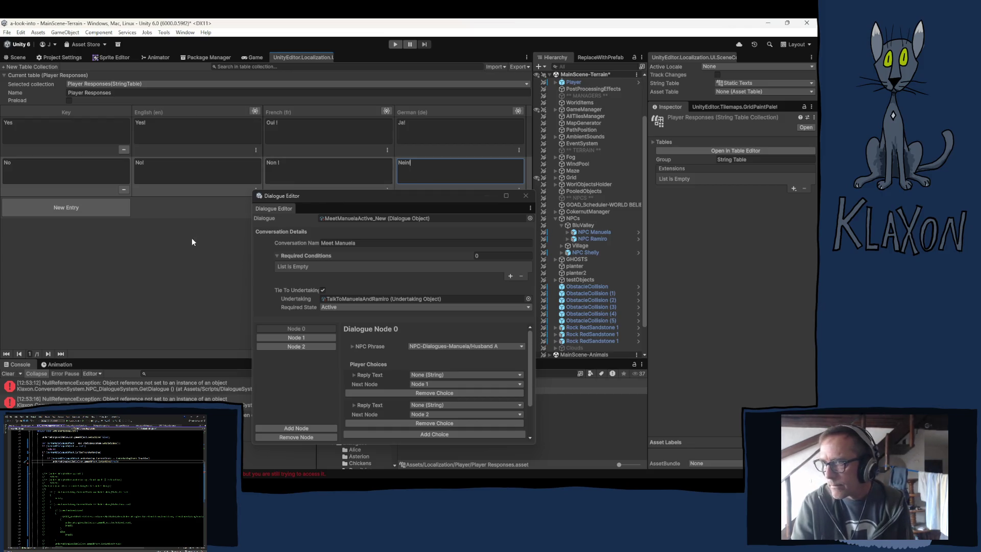
# Set Node 0's first choice reply text to Player Responses/Yes.
pyautogui.click(443, 375)
pyautogui.write('y')
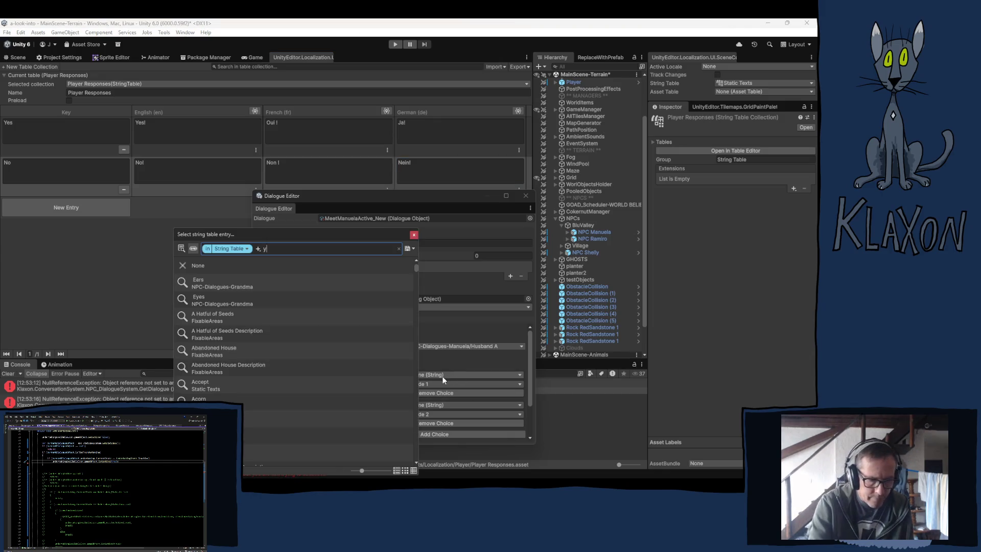
pyautogui.write('es')
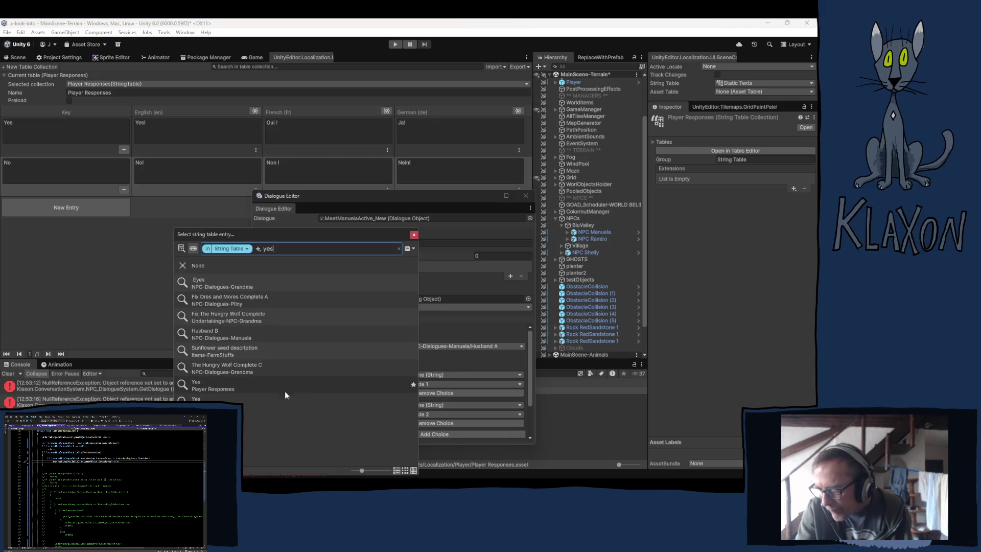
pyautogui.click(203, 382)
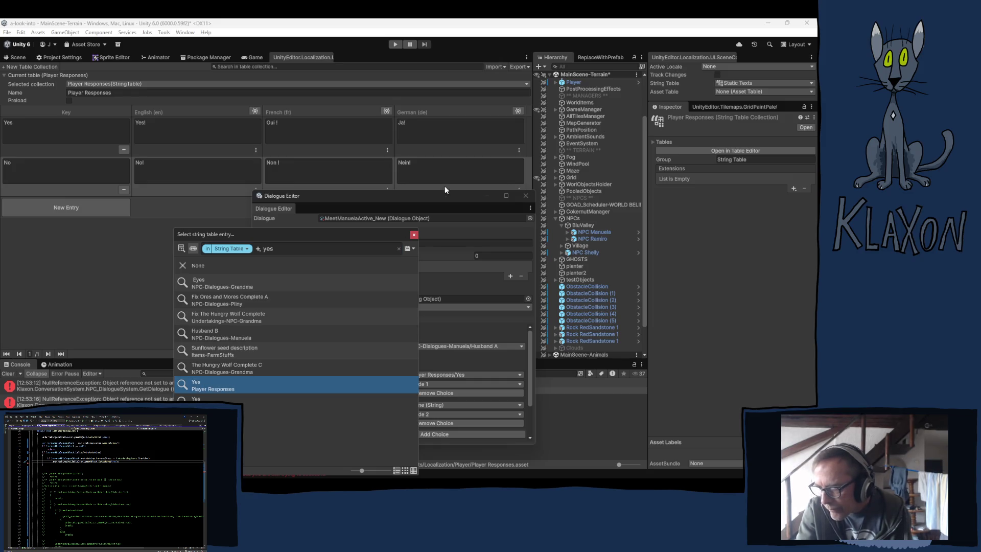
pyautogui.click(414, 236)
# Set Node 0's second choice reply text to Player Responses/No.
pyautogui.click(433, 405)
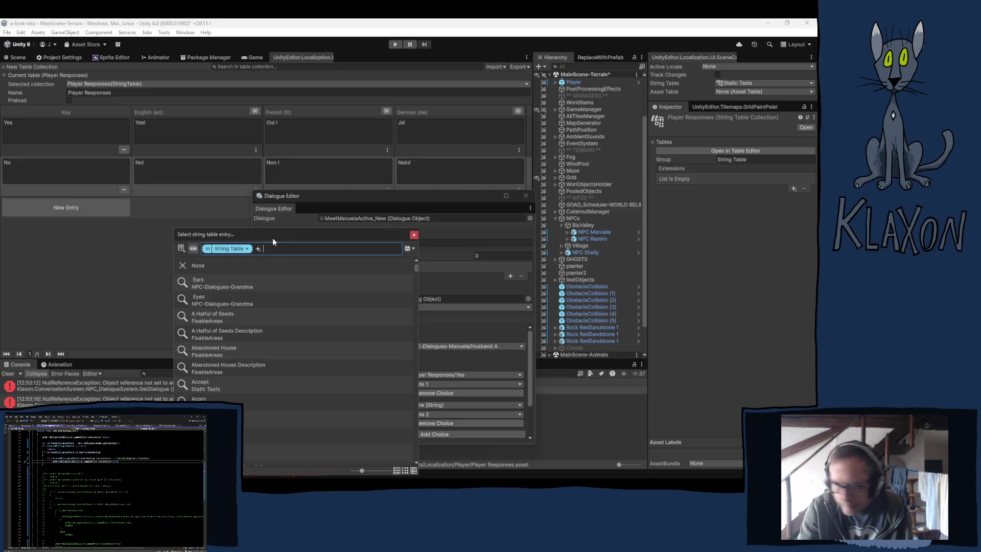
pyautogui.write('no')
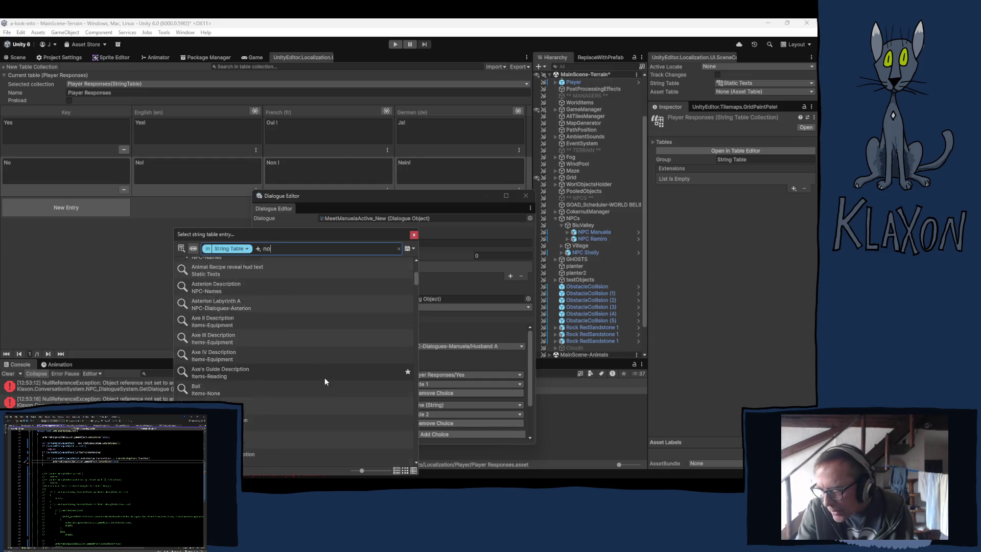
pyautogui.scroll(-10, 326, 375)
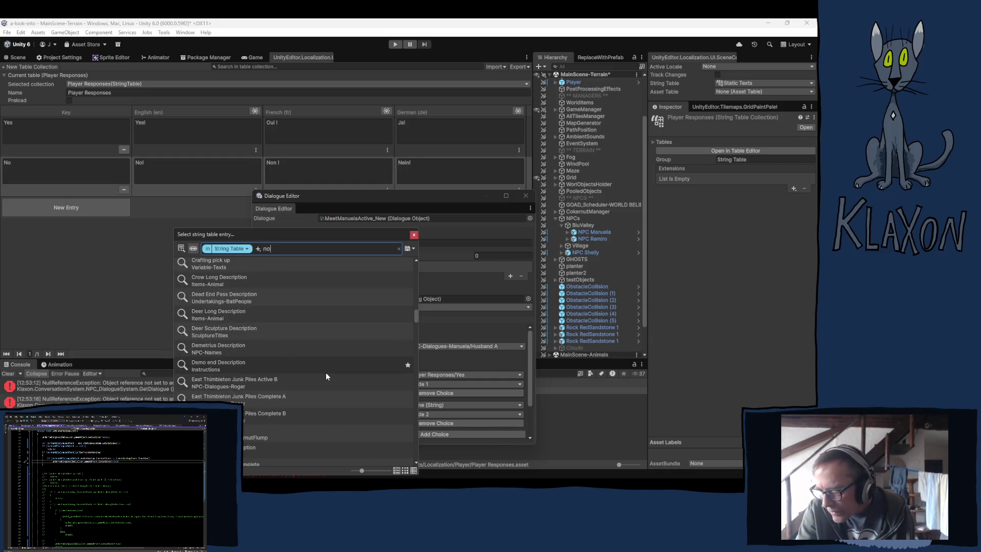
pyautogui.scroll(-5, 326, 376)
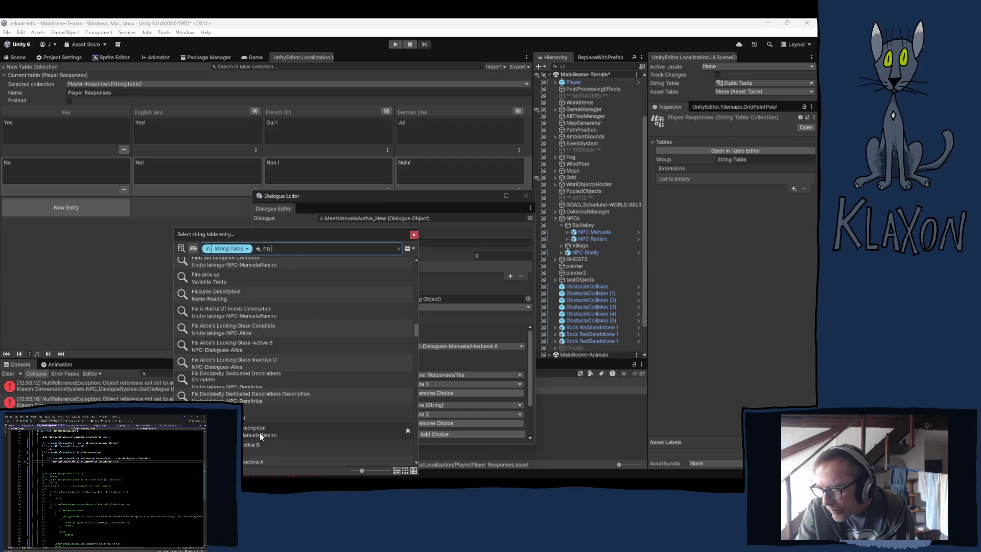
pyautogui.scroll(-15, 308, 385)
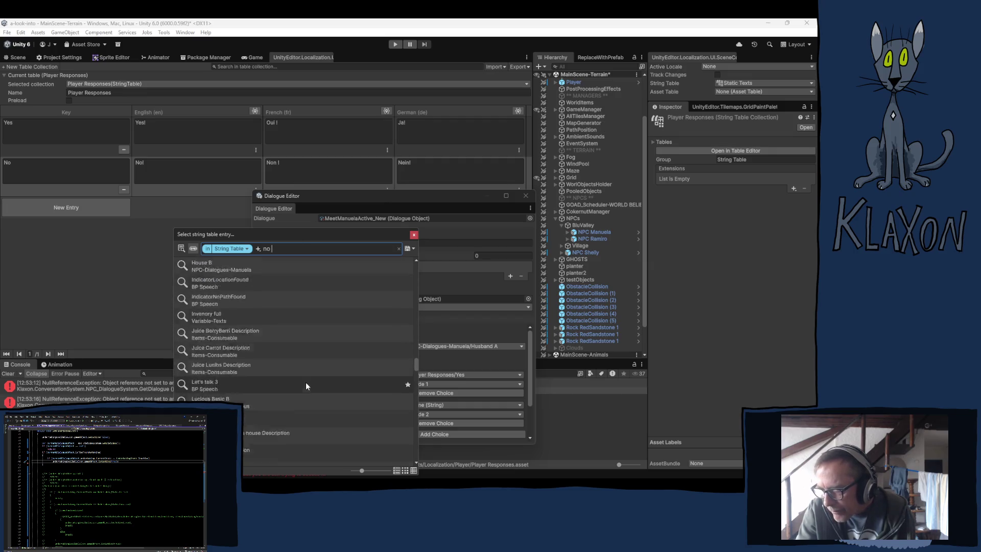
pyautogui.scroll(-15, 306, 386)
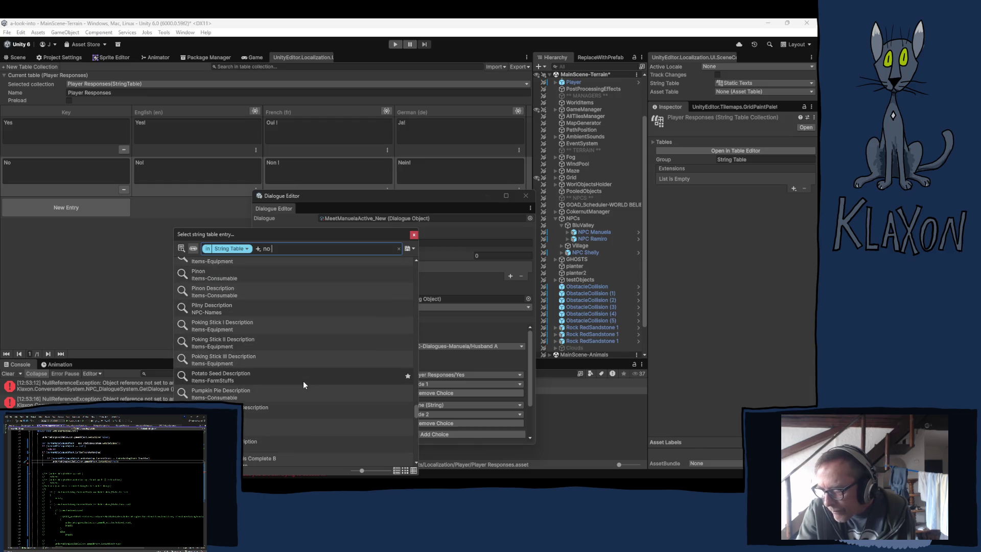
pyautogui.scroll(-10, 303, 382)
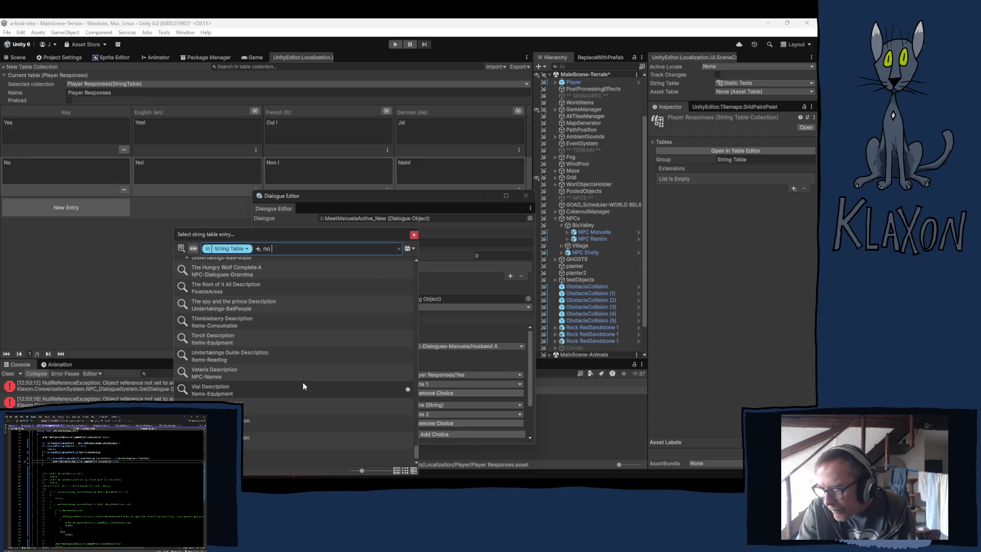
pyautogui.scroll(12, 270, 413)
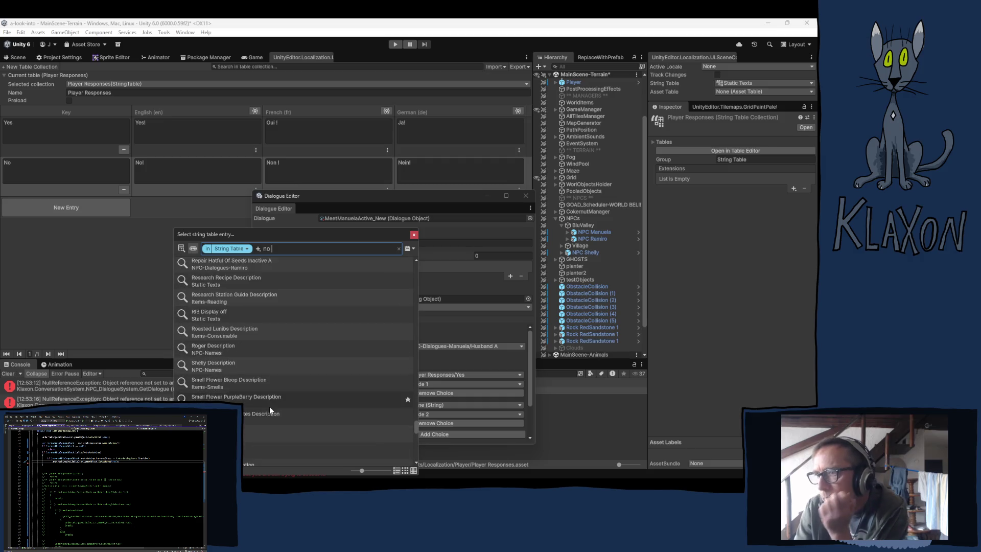
pyautogui.scroll(6, 268, 406)
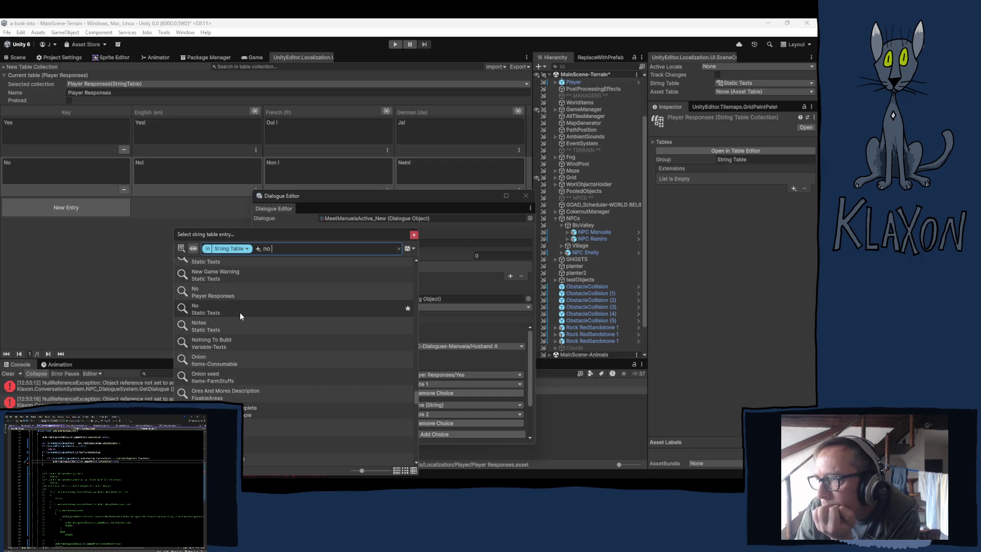
pyautogui.click(193, 290)
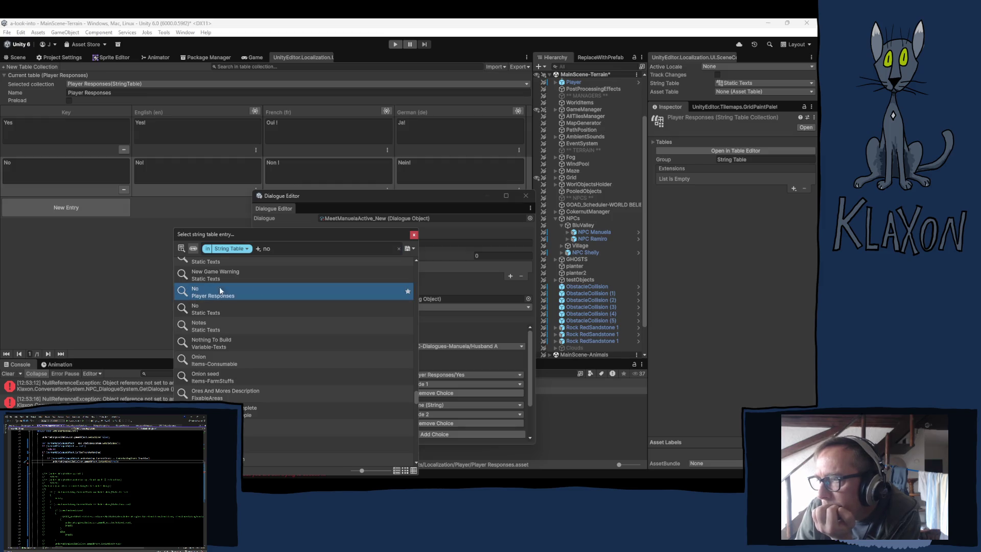
pyautogui.click(414, 234)
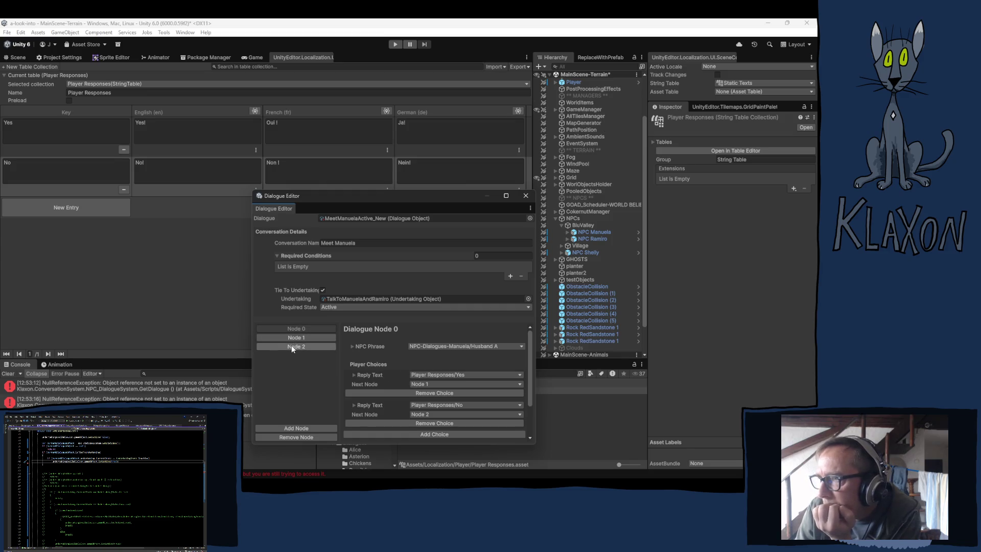
# Show the NPC-Dialogues-Manuela string table with its entries sorted by key.
pyautogui.click(97, 84)
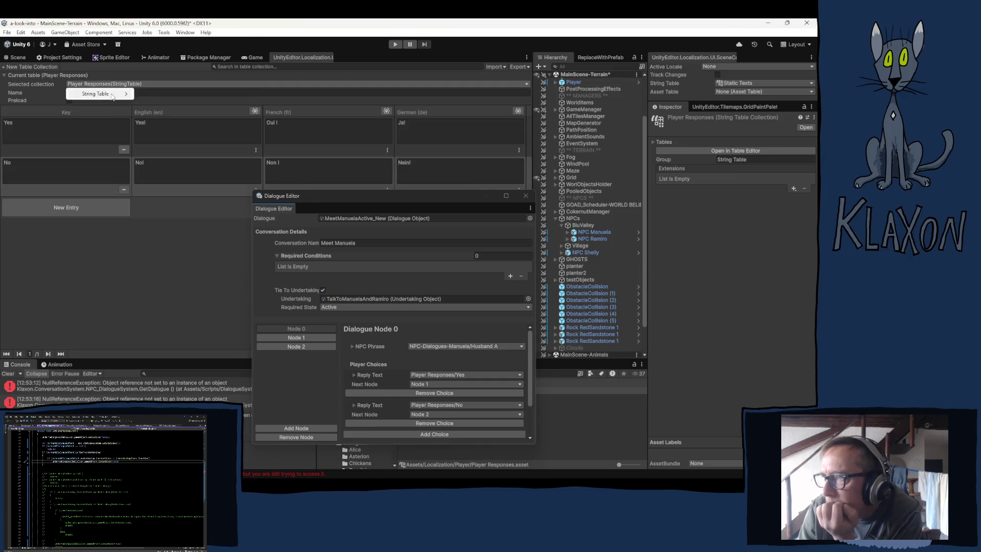
pyautogui.moveTo(102, 94)
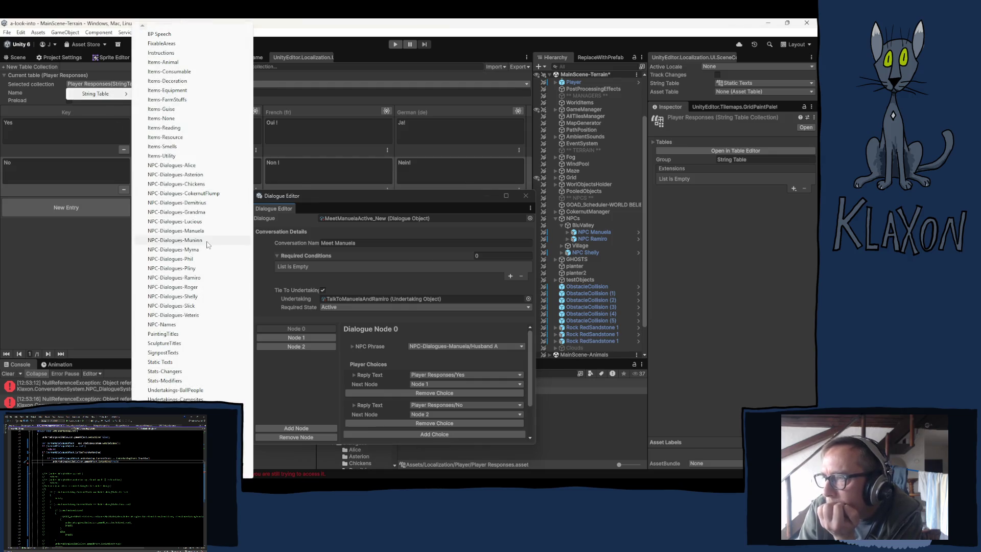
pyautogui.click(189, 232)
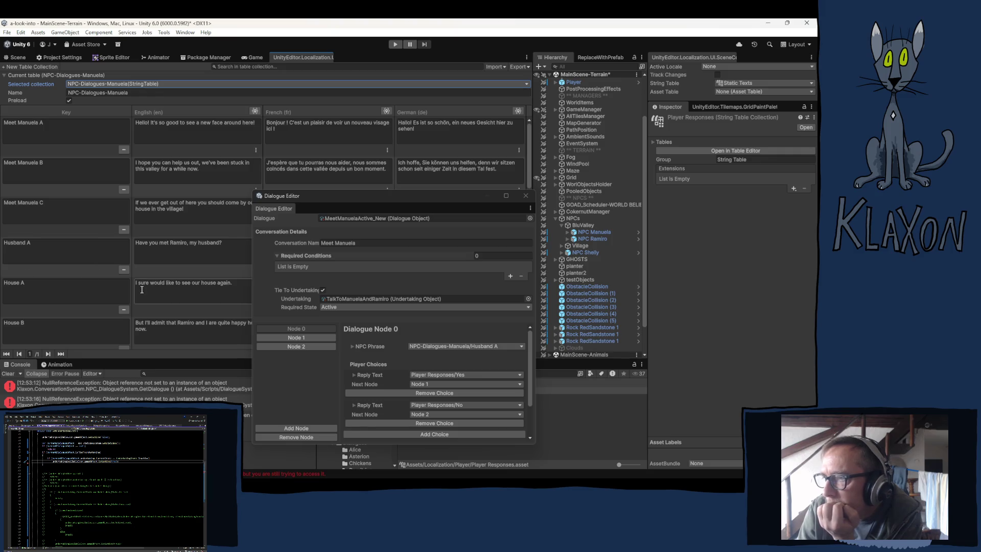
pyautogui.scroll(-3, 131, 293)
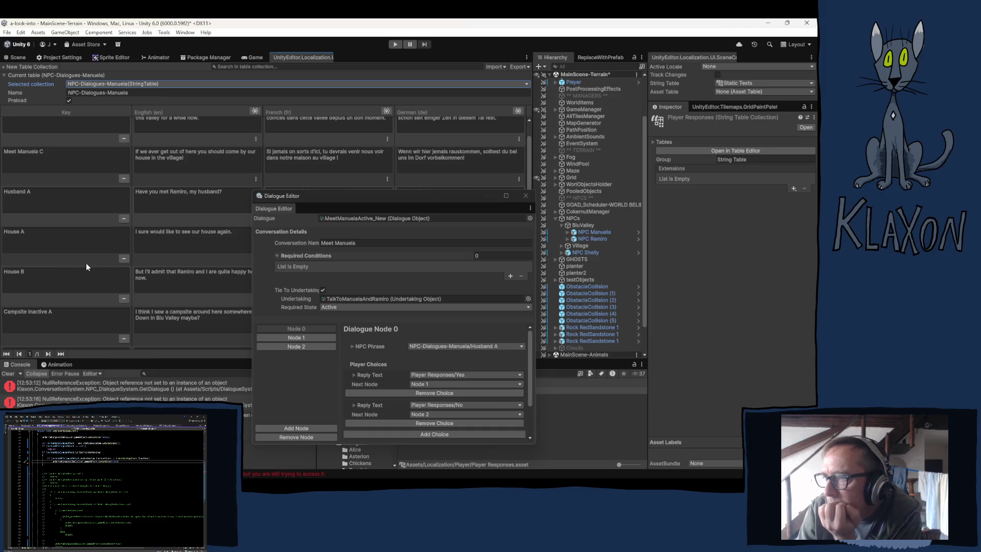
pyautogui.click(72, 109)
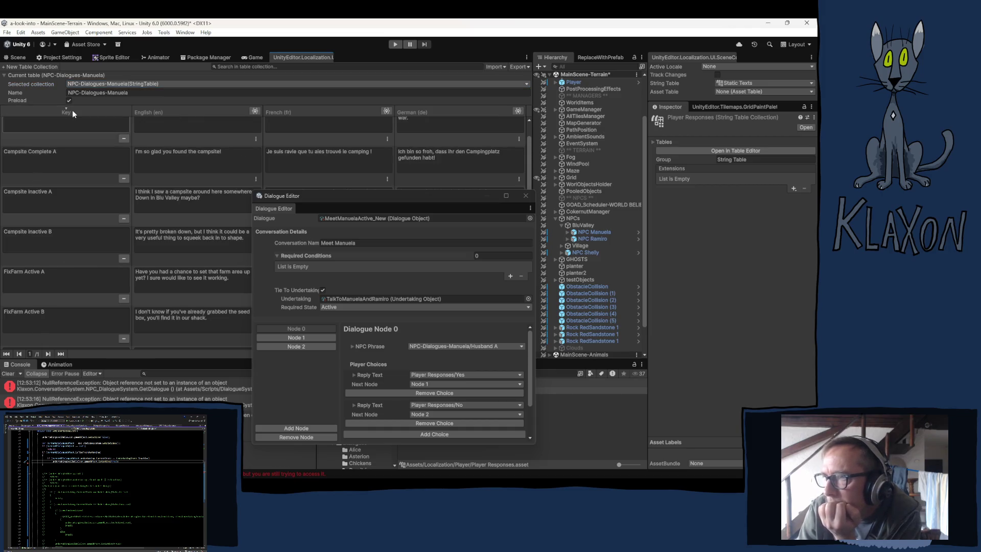
pyautogui.scroll(-10, 67, 225)
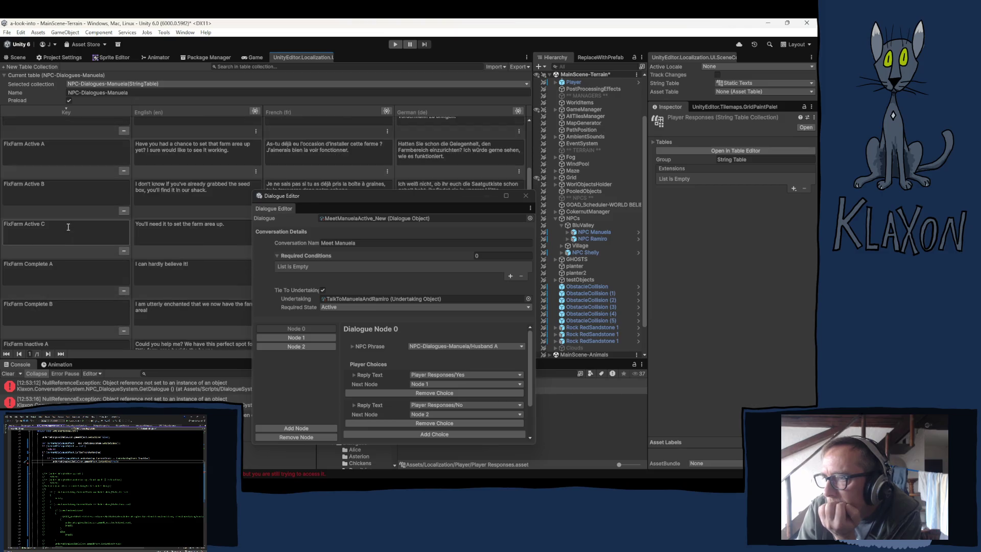
pyautogui.scroll(-3, 67, 225)
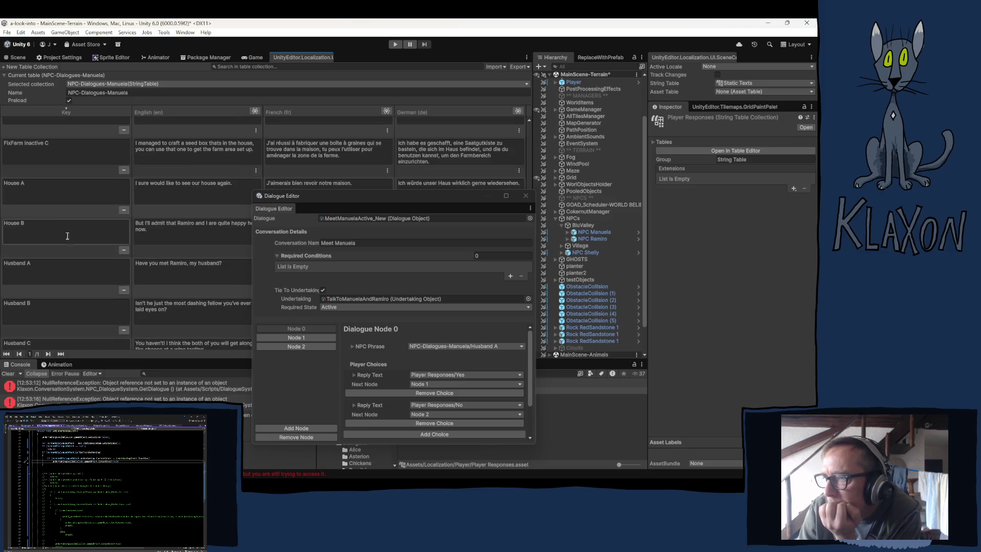
pyautogui.scroll(-1, 65, 245)
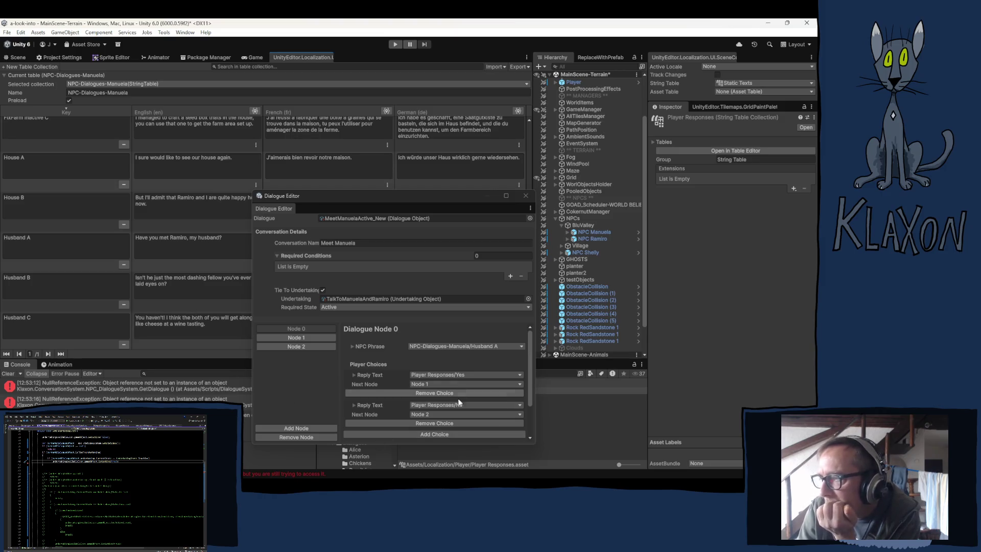
# Review dialogue Node 2, then close the Dialogue Editor.
pyautogui.click(288, 346)
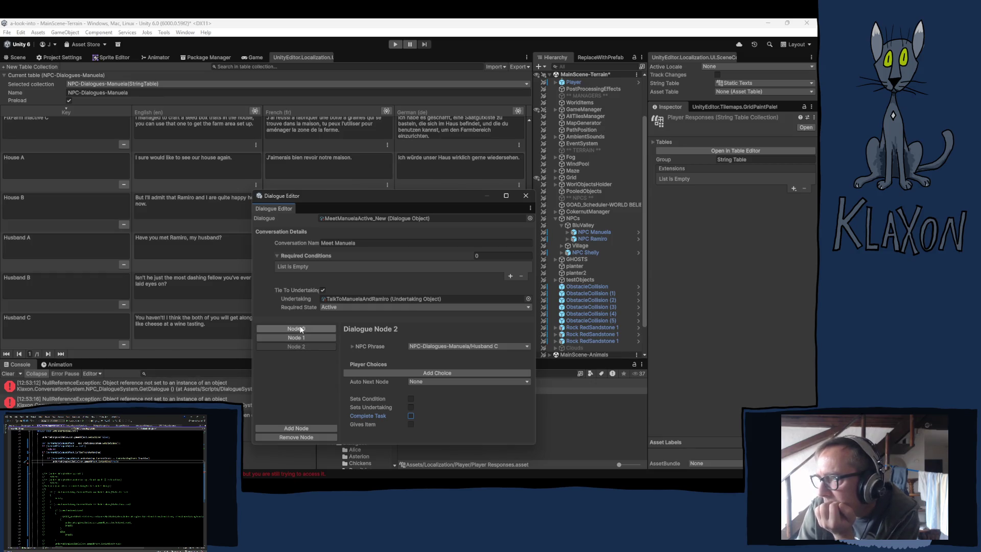
pyautogui.click(302, 30)
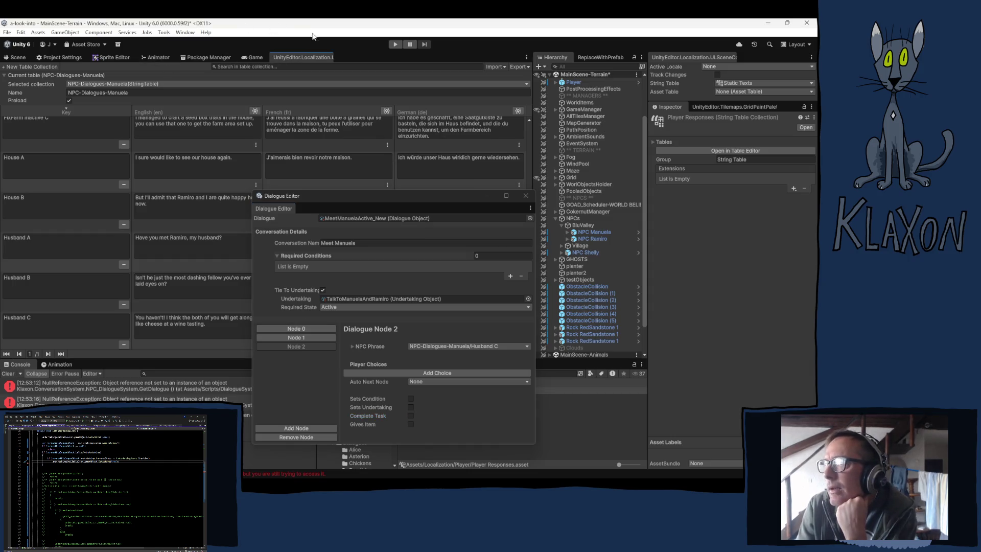
pyautogui.click(526, 197)
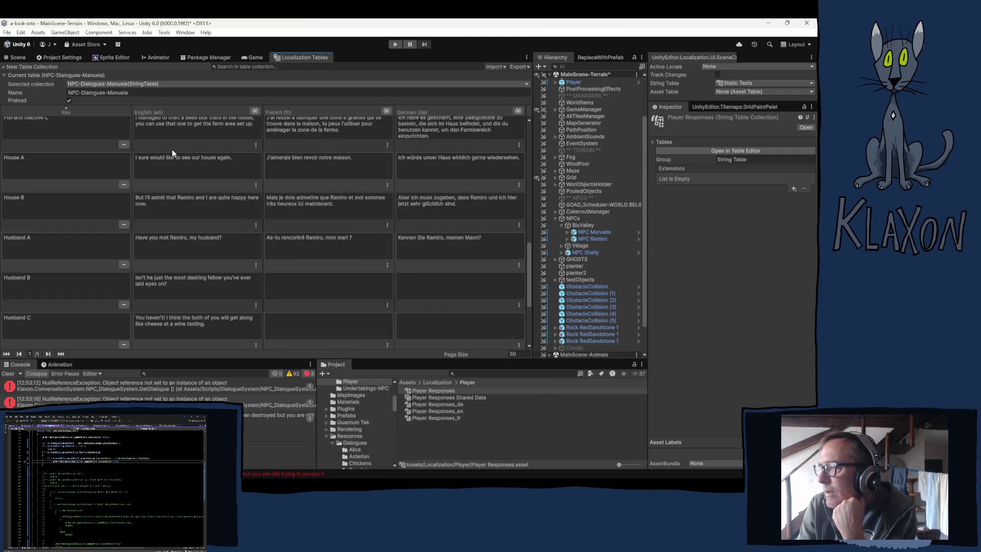
# Return to the Scene view and enter Play mode to test the dialogue.
pyautogui.click(18, 57)
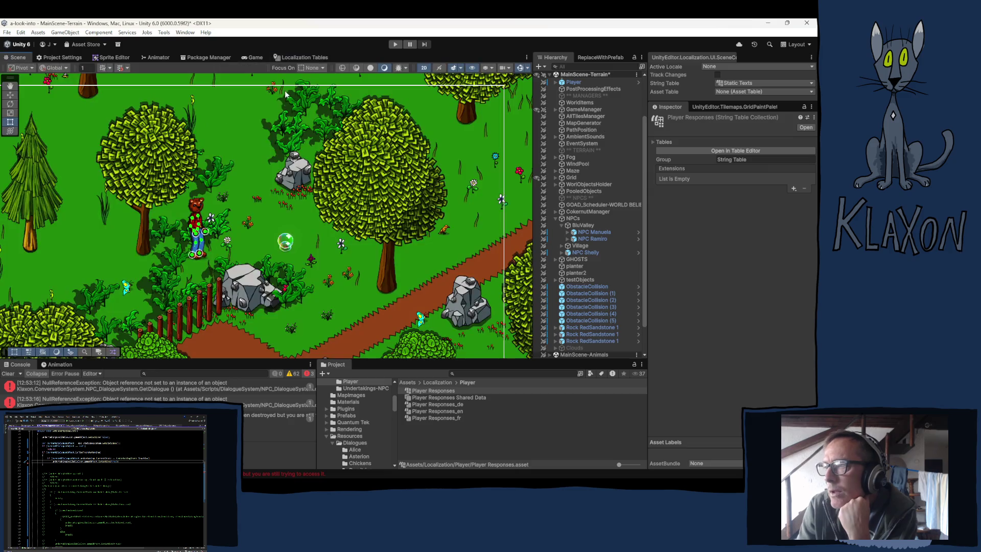
pyautogui.click(396, 44)
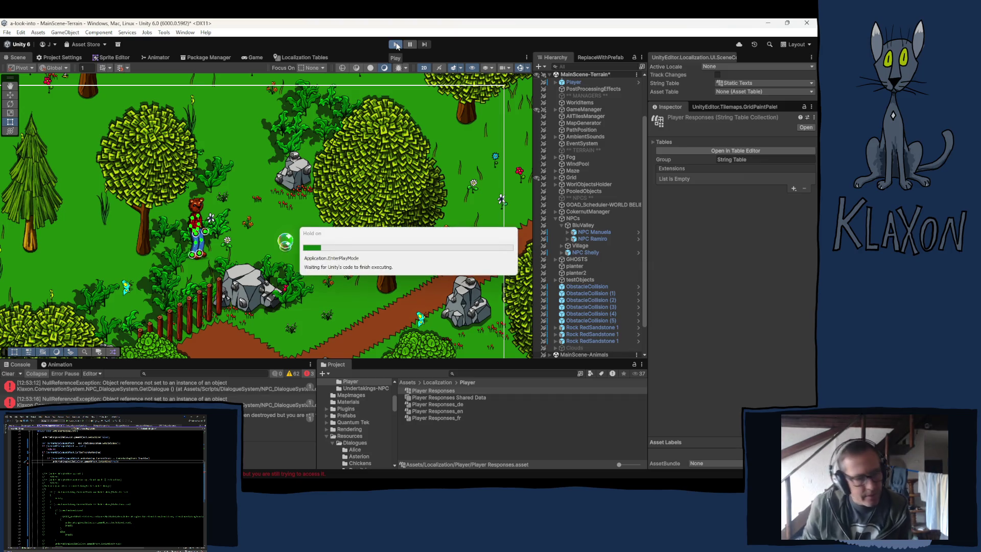
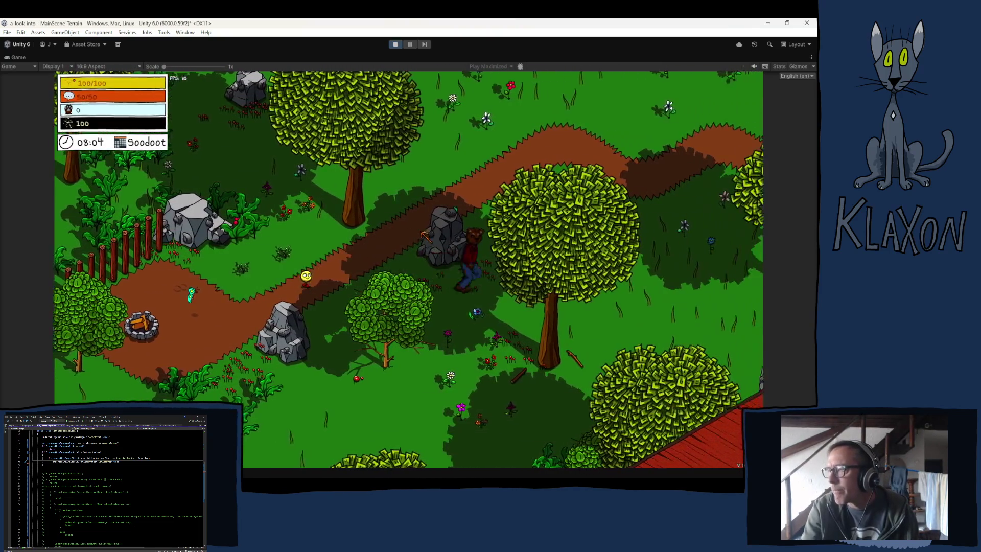
# Walk the character through the forest to Manuela.
pyautogui.press('d')
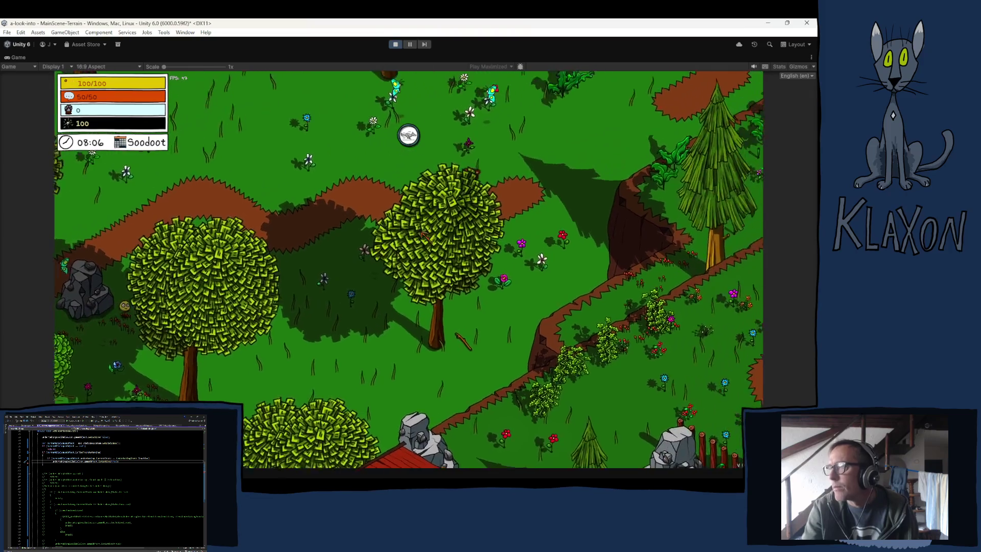
pyautogui.press('w')
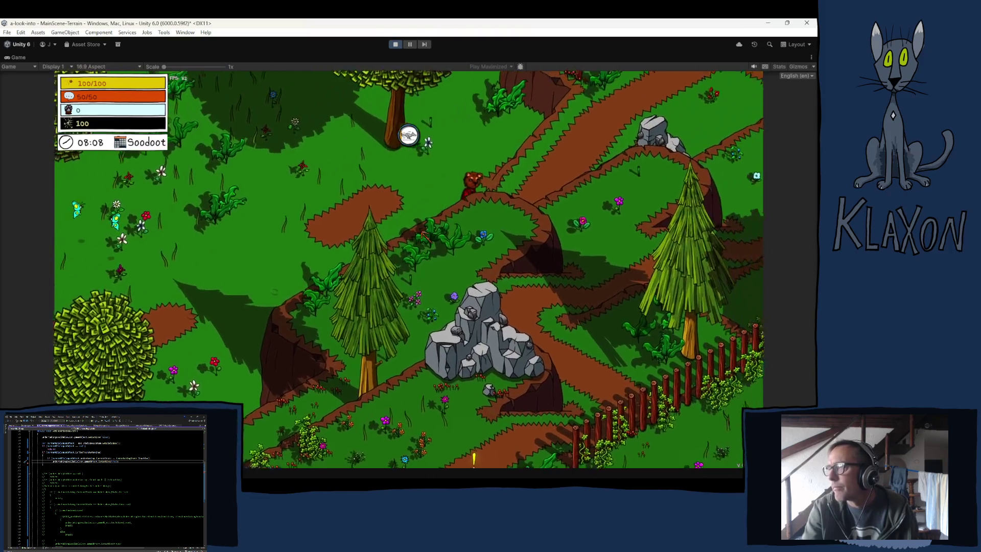
pyautogui.press('s')
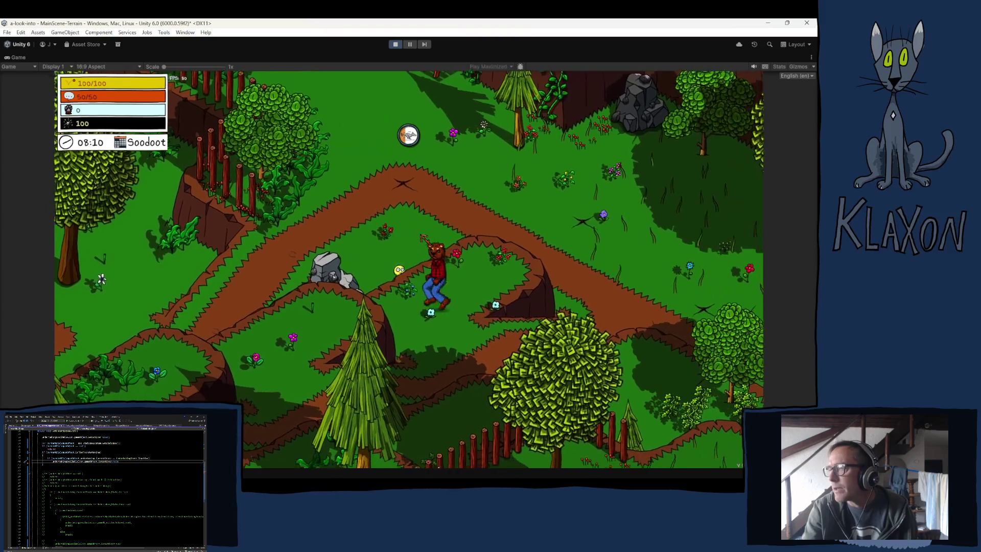
pyautogui.press('s')
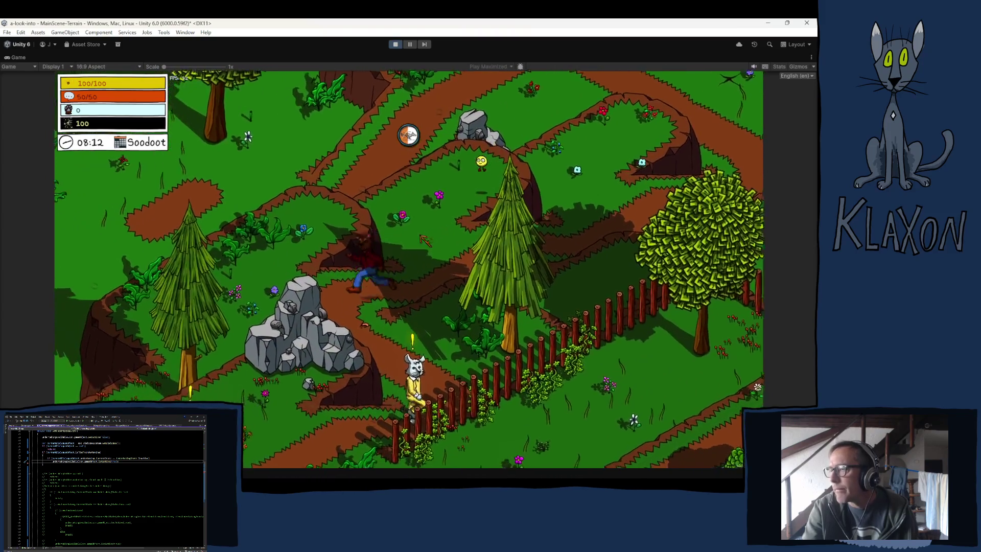
pyautogui.press('d')
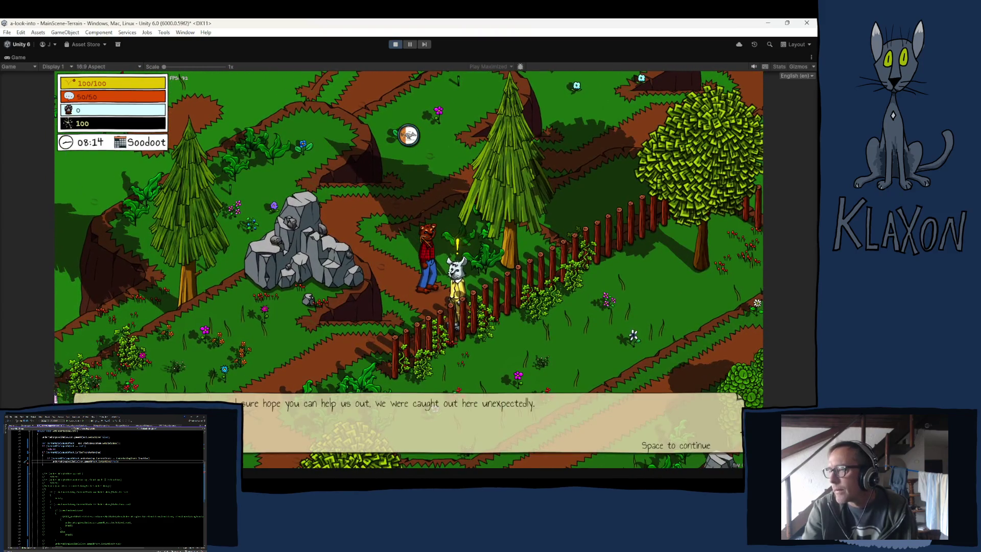
pyautogui.press('a')
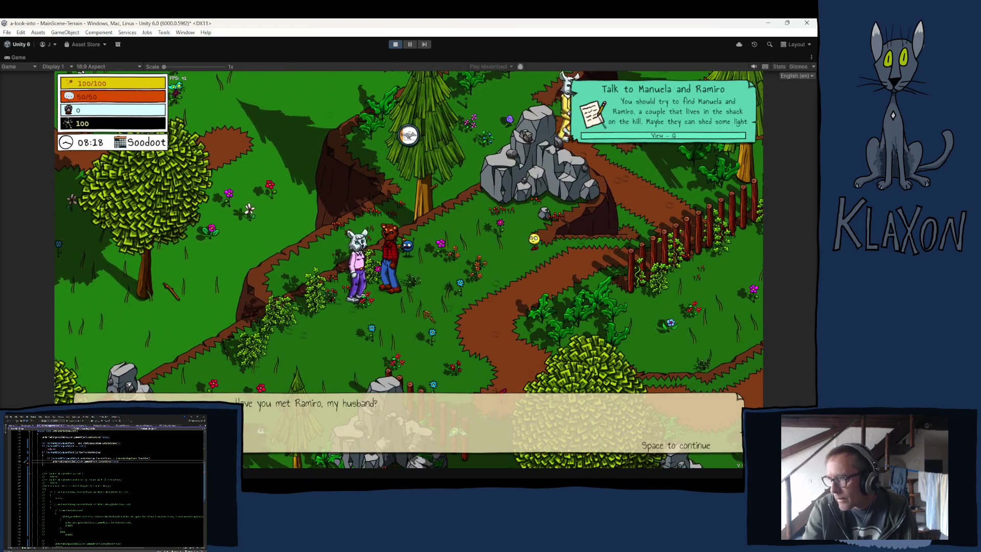
# Advance Manuela's dialogue until the quest completes, then stop play mode.
pyautogui.press('space')
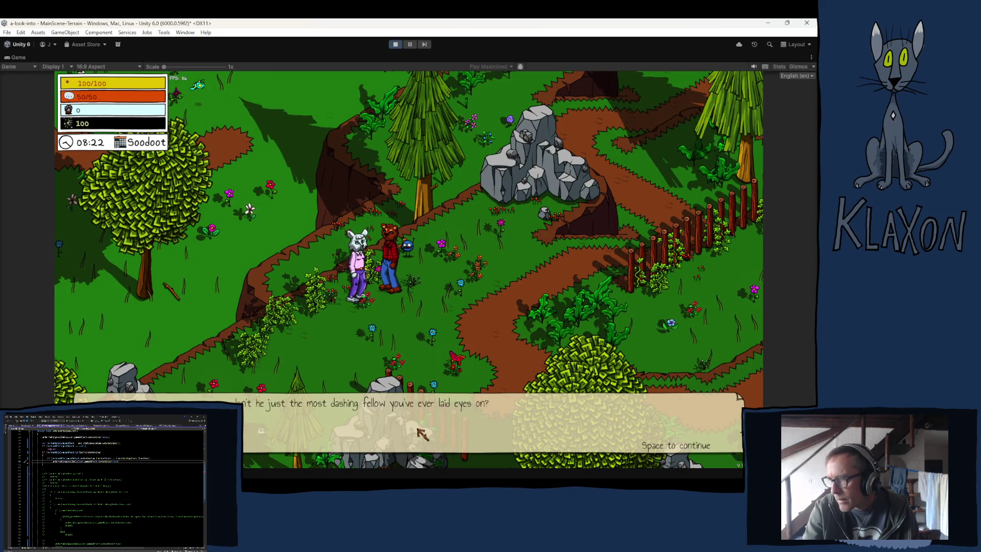
pyautogui.press('space')
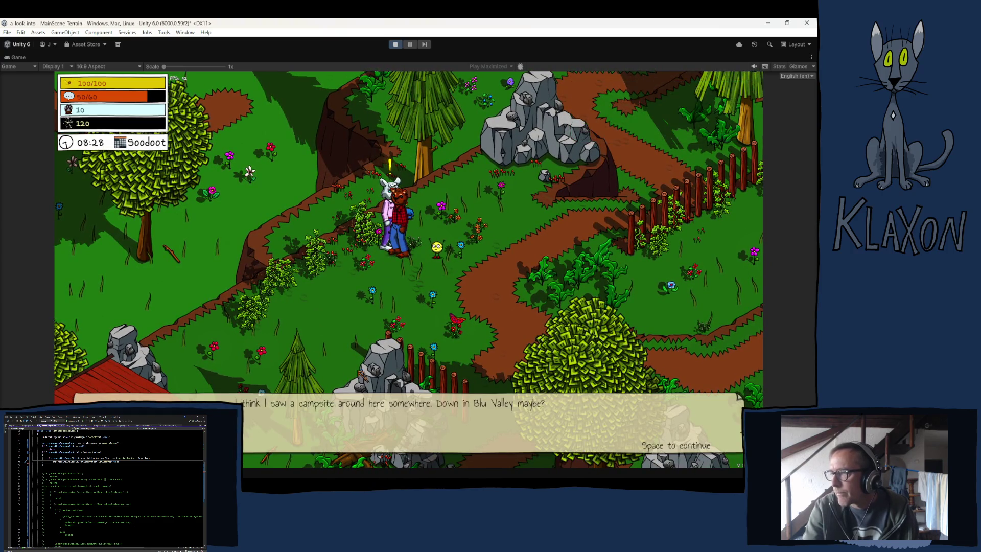
pyautogui.press('space')
pyautogui.press('space')
pyautogui.click(397, 45)
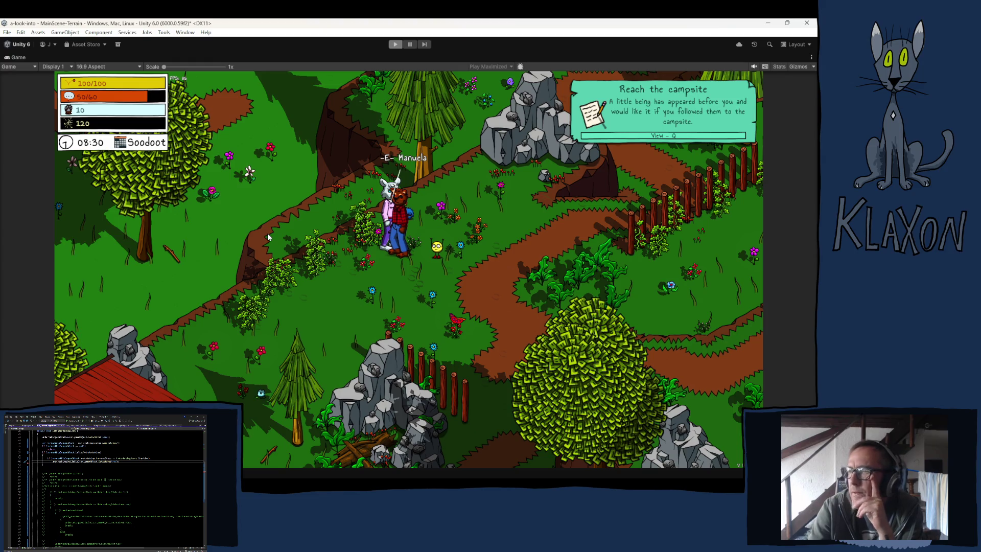
# Exit play mode and select NPC Manuela to inspect its dialogue system.
pyautogui.hotkey('ctrl', 'p')
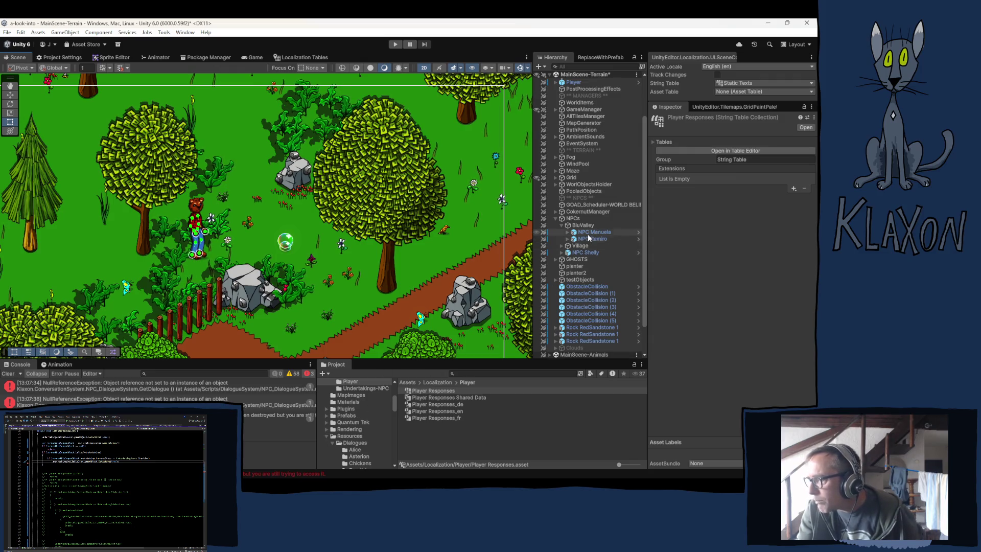
pyautogui.click(590, 232)
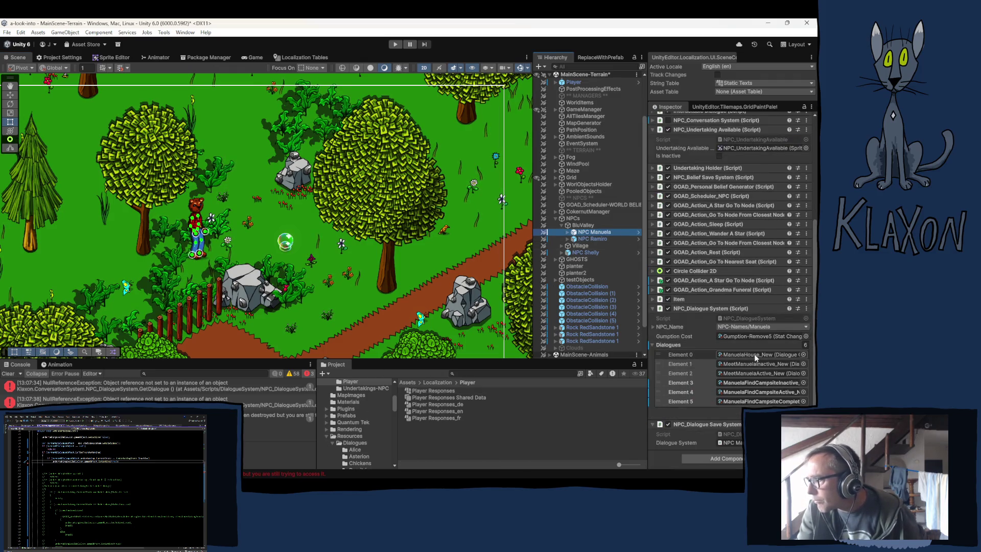
# Locate Element 0's dialogue asset, then open Window > Klaxon > Dialogue Editor.
pyautogui.click(748, 355)
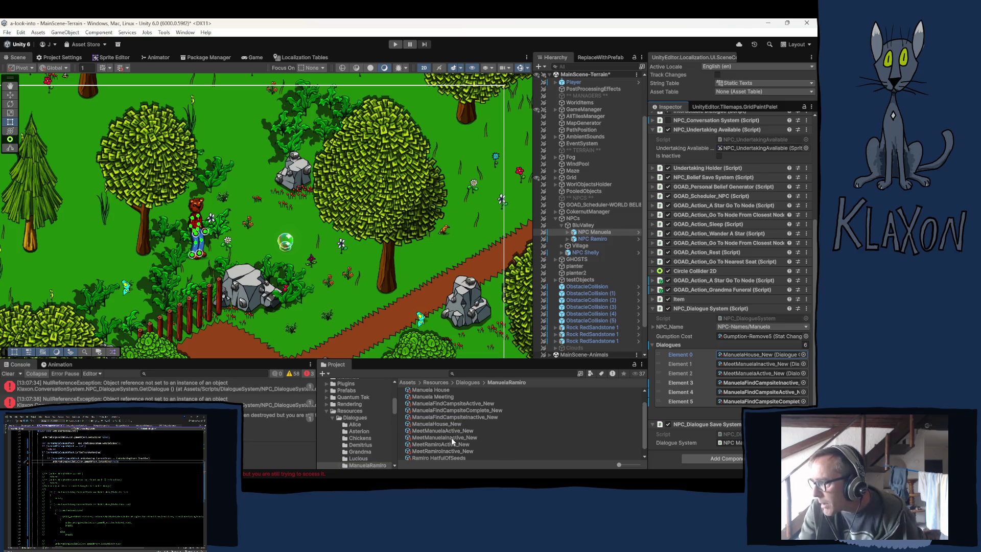
pyautogui.click(185, 32)
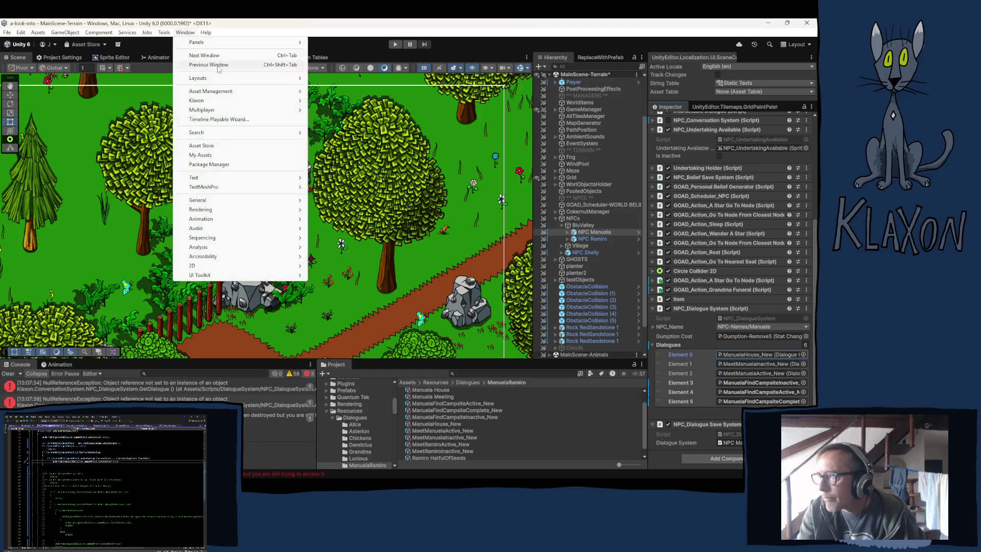
pyautogui.moveTo(215, 100)
pyautogui.click(332, 100)
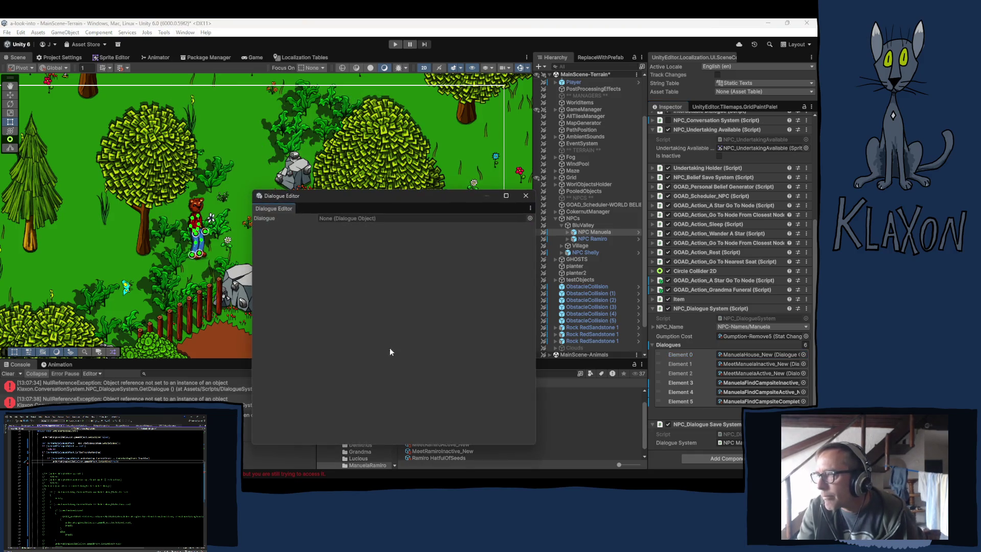
# Load MeetManuelaActive_New into the Dialogue Editor and clear Node 0's completed task.
pyautogui.moveTo(387, 196); pyautogui.dragTo(360, 136)
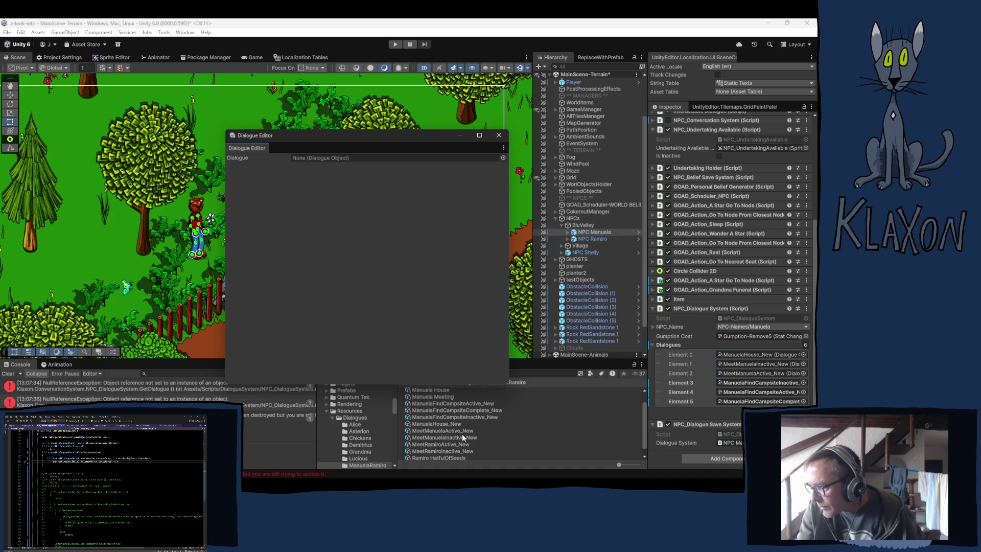
pyautogui.moveTo(446, 431)
pyautogui.mouseDown()
pyautogui.moveTo(279, 154)
pyautogui.moveTo(305, 161)
pyautogui.mouseUp()
pyautogui.click(278, 266)
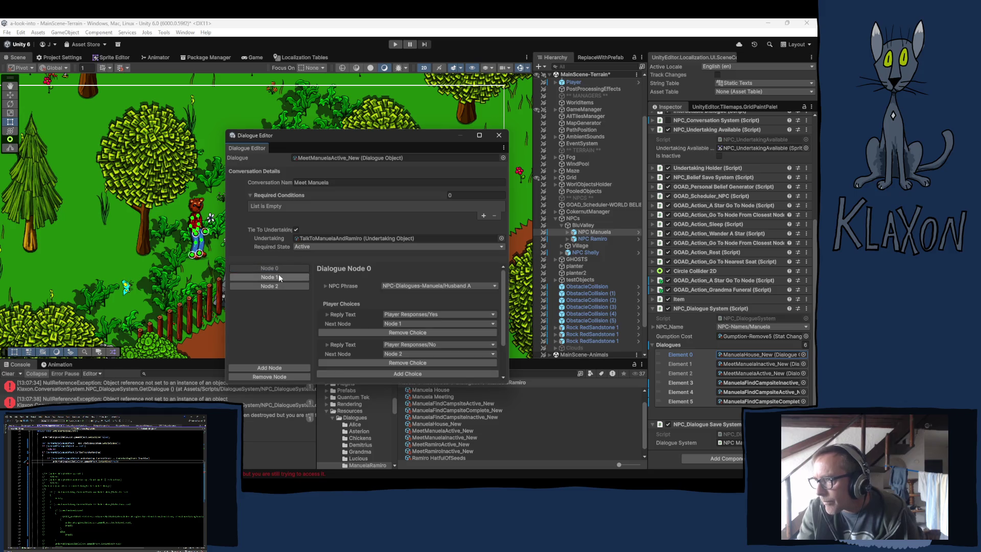
pyautogui.scroll(-3, 431, 357)
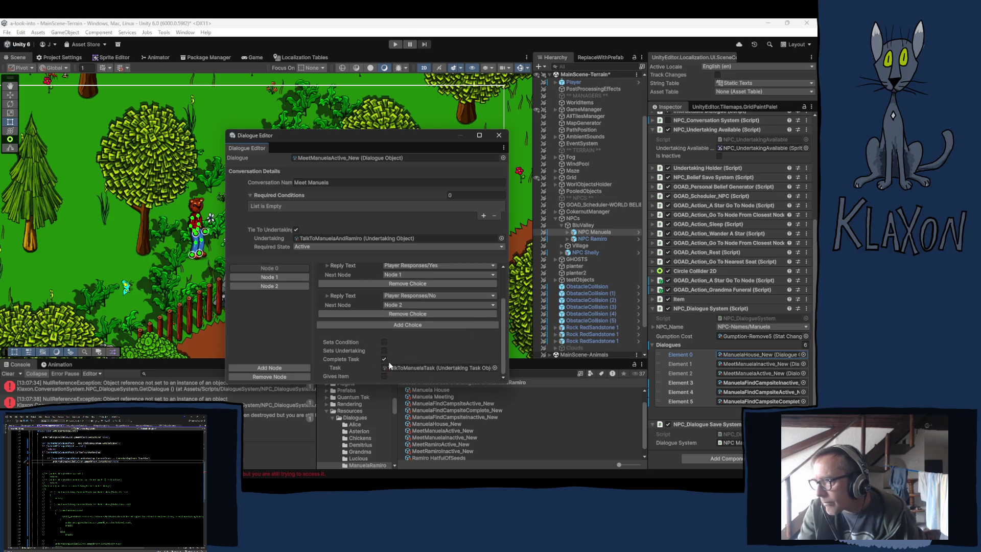
pyautogui.click(400, 368)
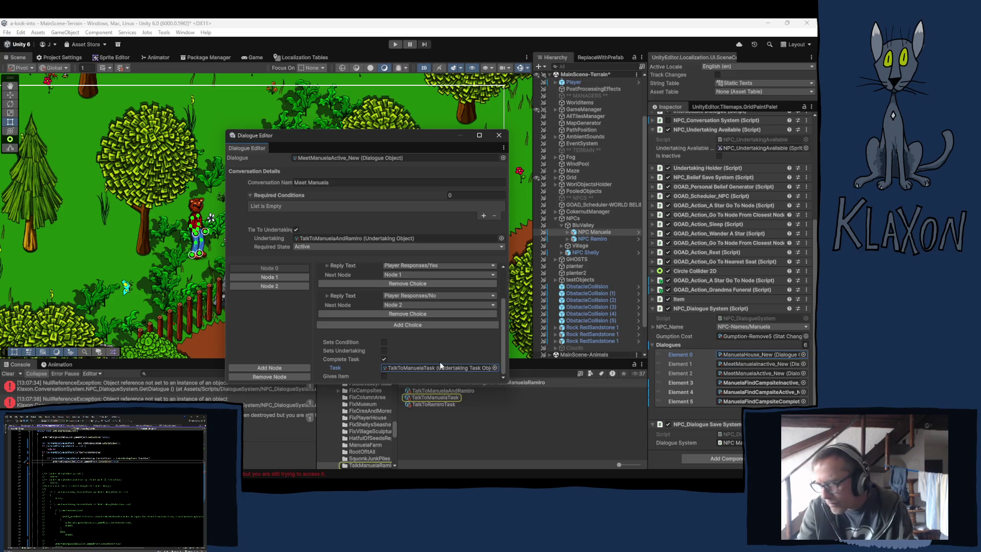
pyautogui.press('Delete')
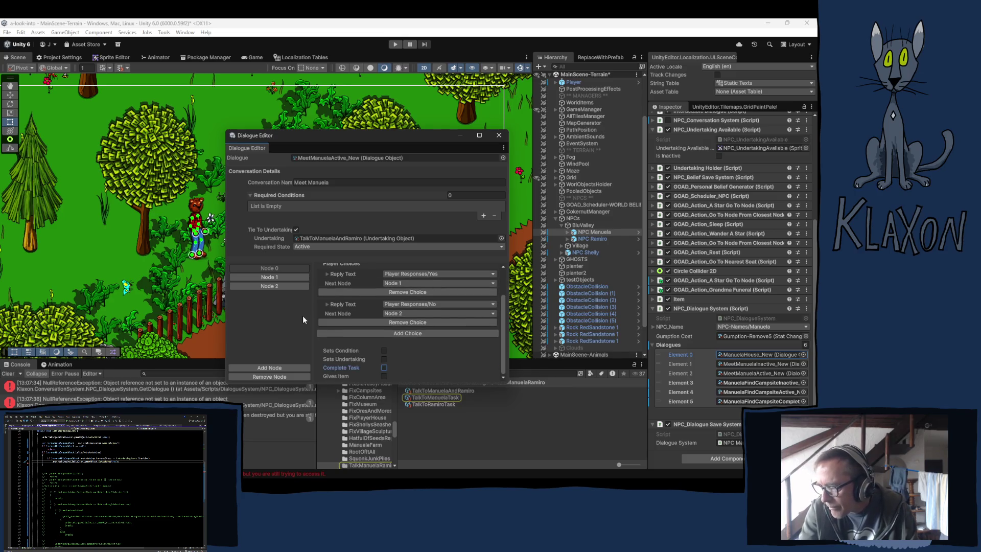
# Assign TalkToManuelaTask as Node 2's Complete Task.
pyautogui.click(280, 276)
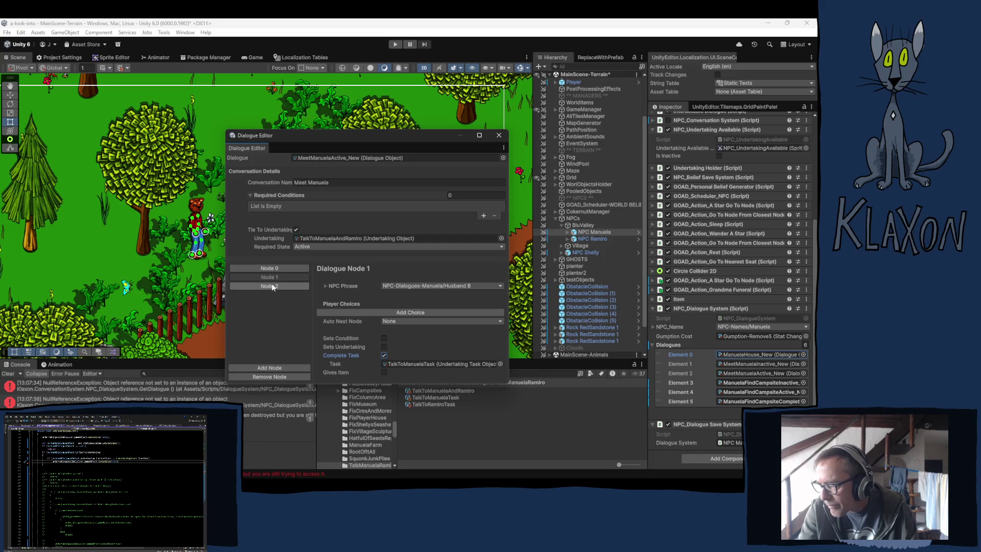
pyautogui.click(273, 286)
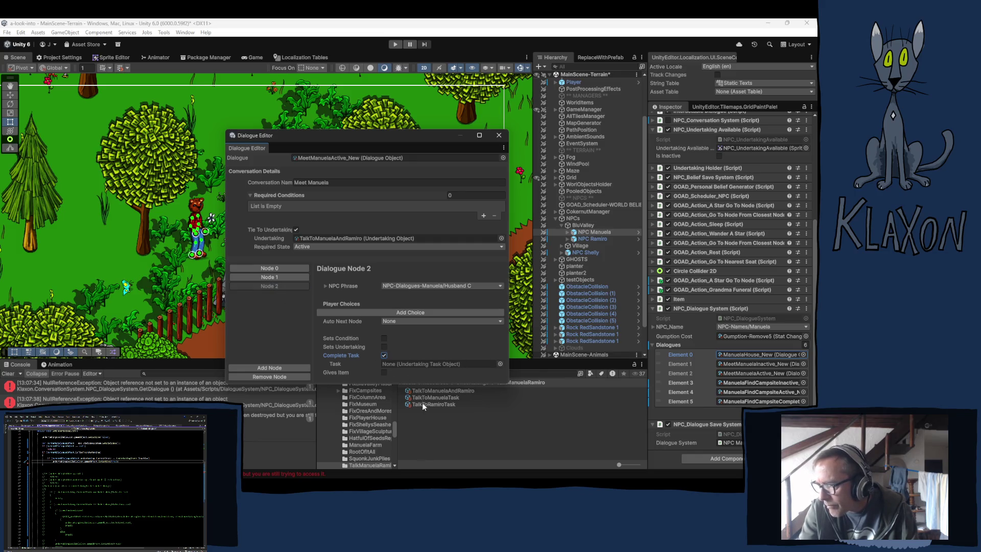
pyautogui.moveTo(420, 398); pyautogui.dragTo(424, 364)
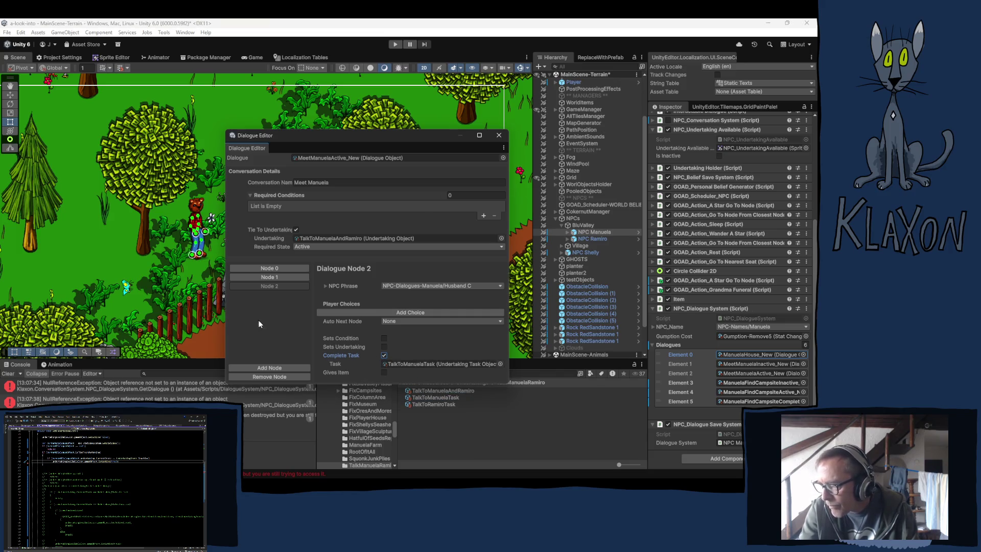
# Review Nodes 0, 1 and 2 to verify their player choices and completed tasks.
pyautogui.click(268, 277)
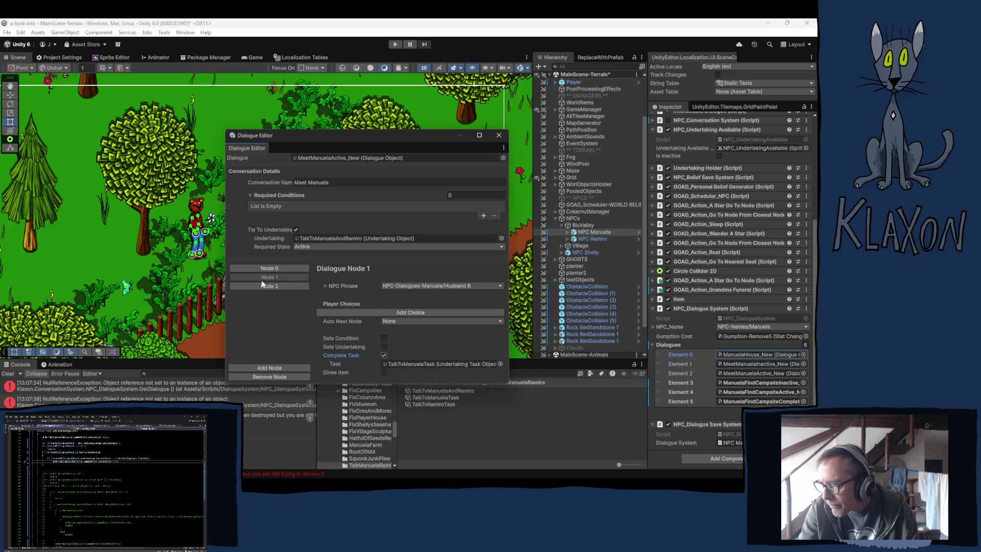
pyautogui.click(261, 287)
pyautogui.click(265, 276)
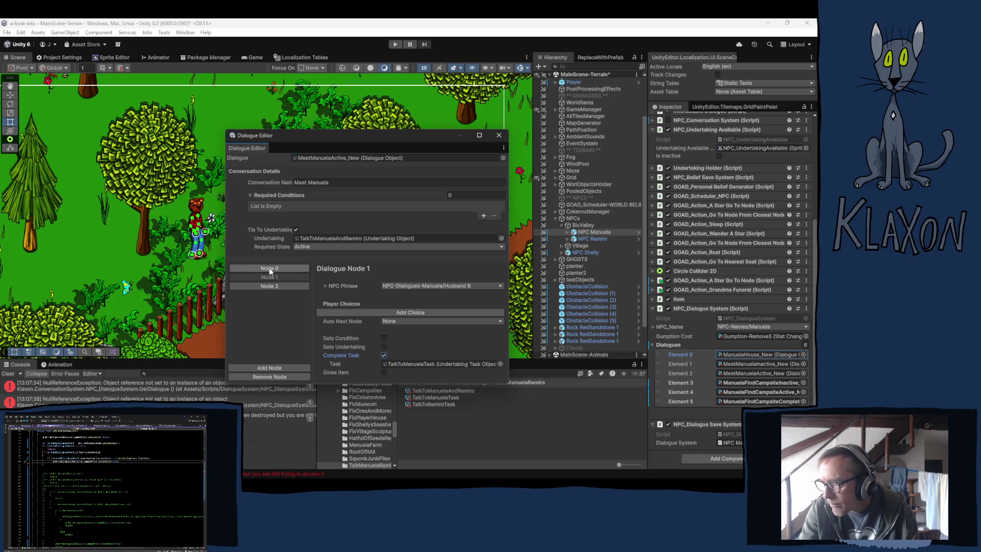
pyautogui.click(262, 268)
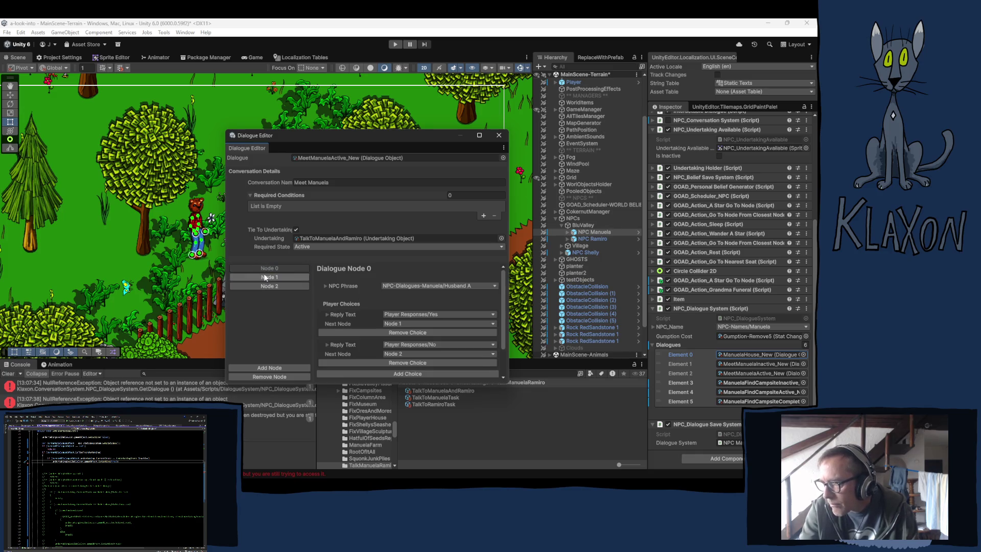
pyautogui.click(263, 276)
pyautogui.click(262, 284)
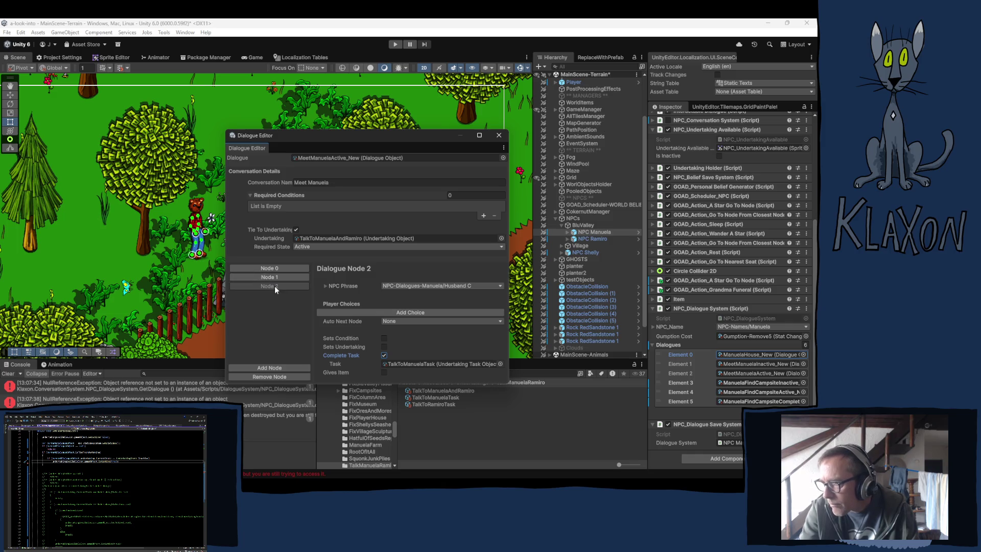
pyautogui.click(265, 269)
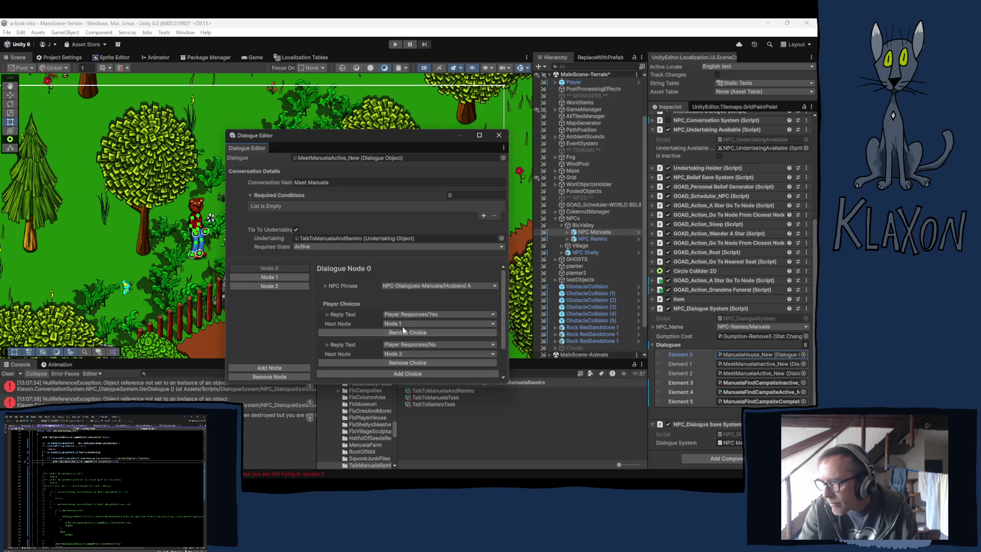
pyautogui.click(282, 277)
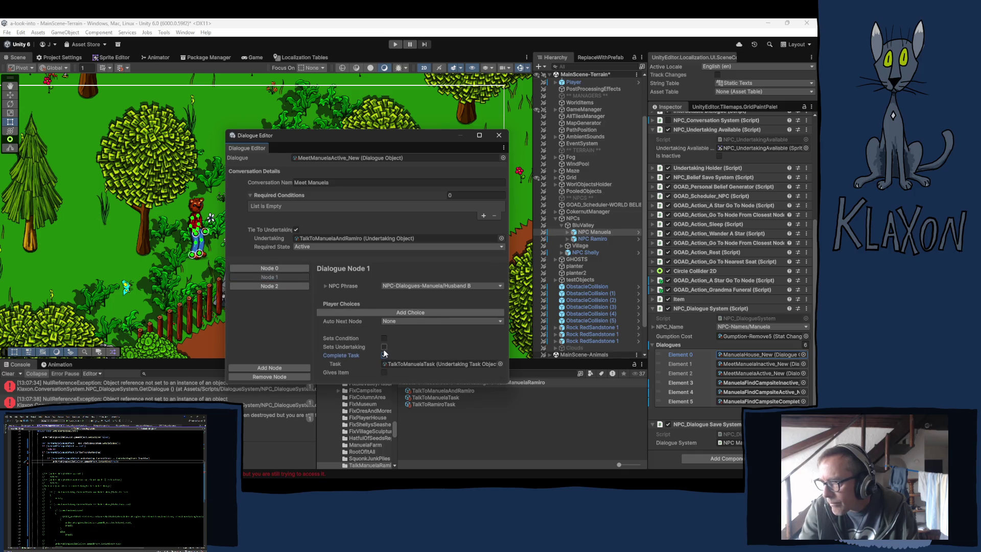
pyautogui.click(275, 284)
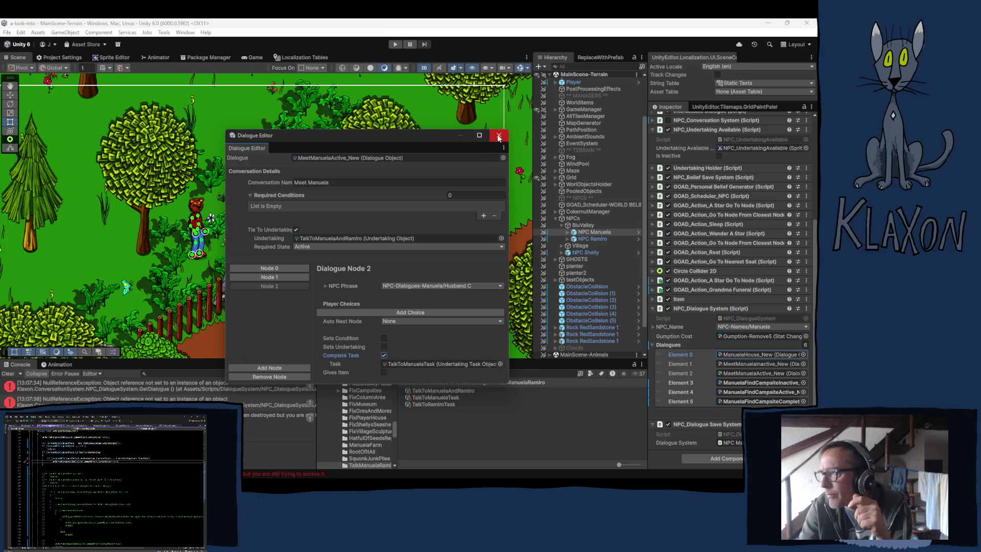
# Close the Dialogue Editor and show the NPC-Dialogues-Manuela string table in Localization Tables.
pyautogui.moveTo(425, 134); pyautogui.dragTo(437, 97)
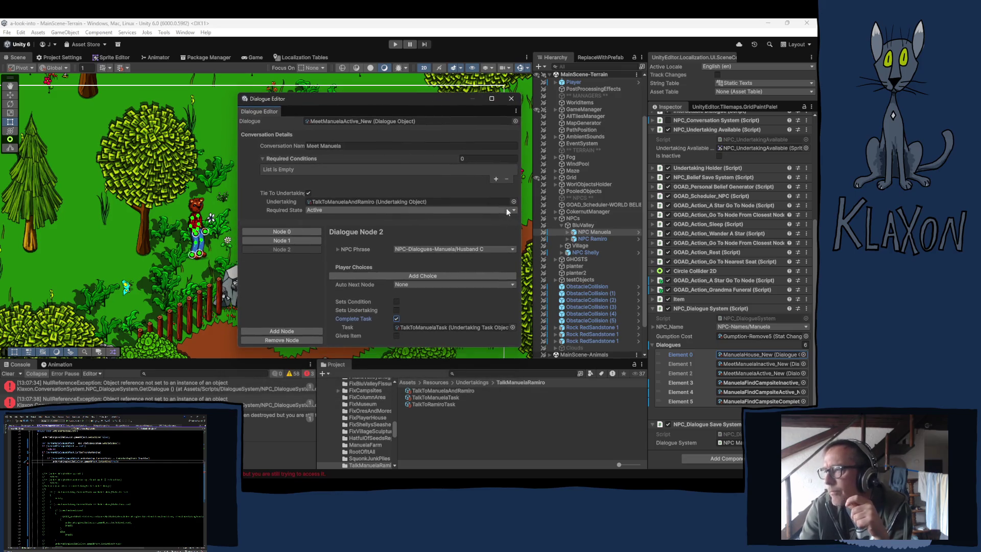
pyautogui.click(511, 99)
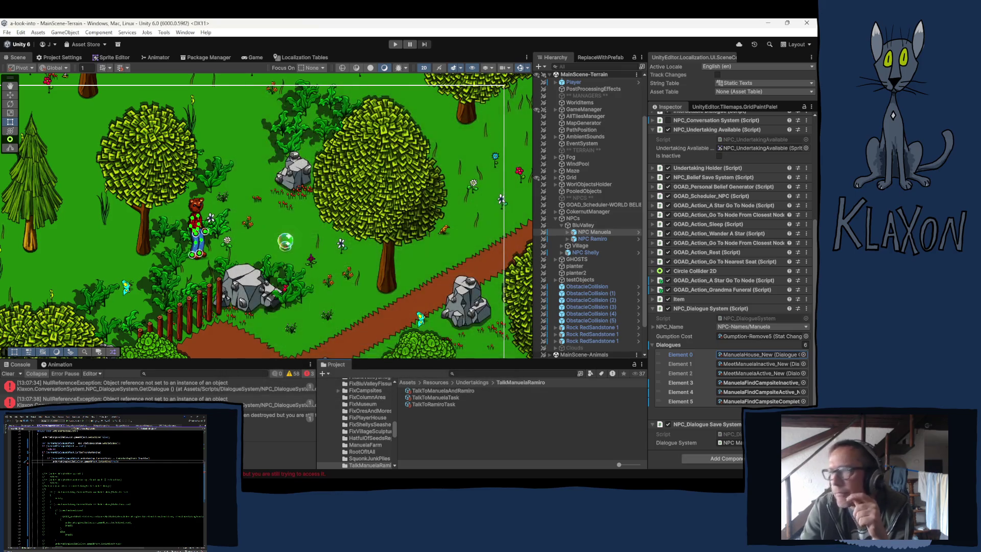
pyautogui.click(286, 56)
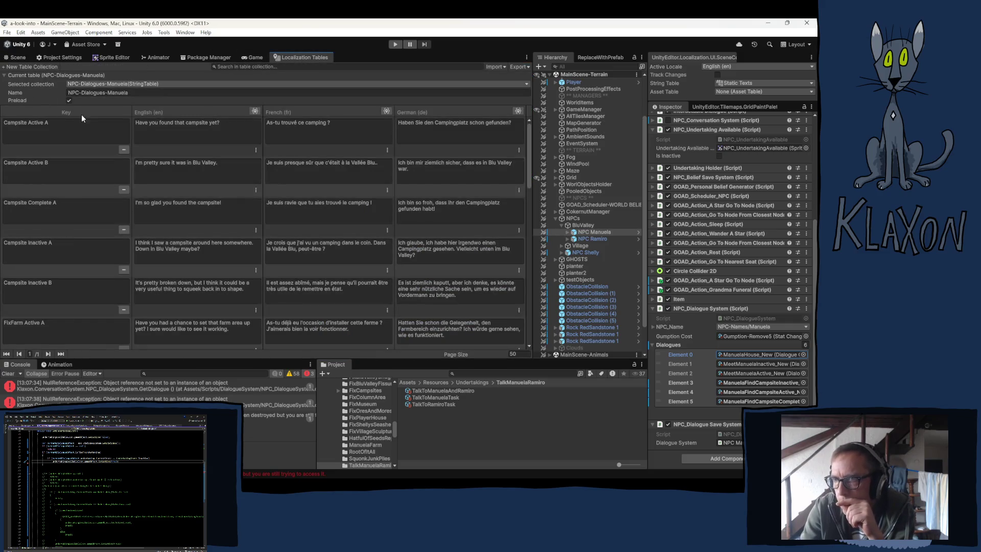
# Switch the selected collection to NPC-Dialogues-Ramiro and scroll to its last entries.
pyautogui.click(139, 85)
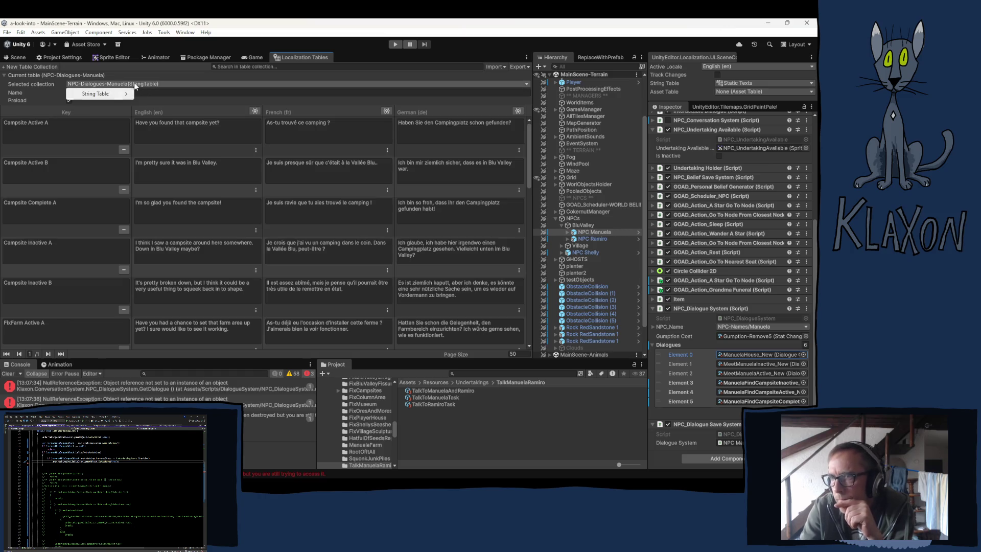
pyautogui.moveTo(125, 94)
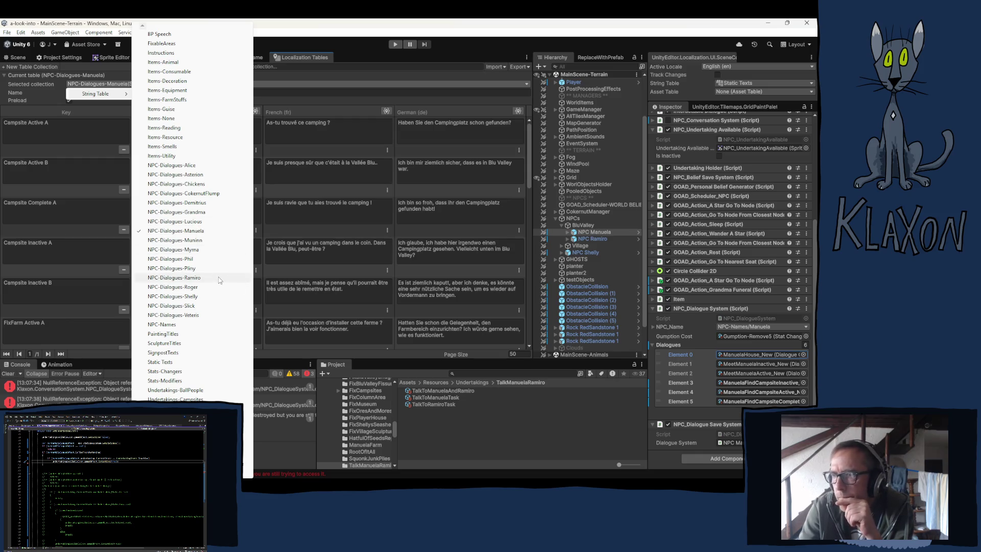
pyautogui.click(195, 278)
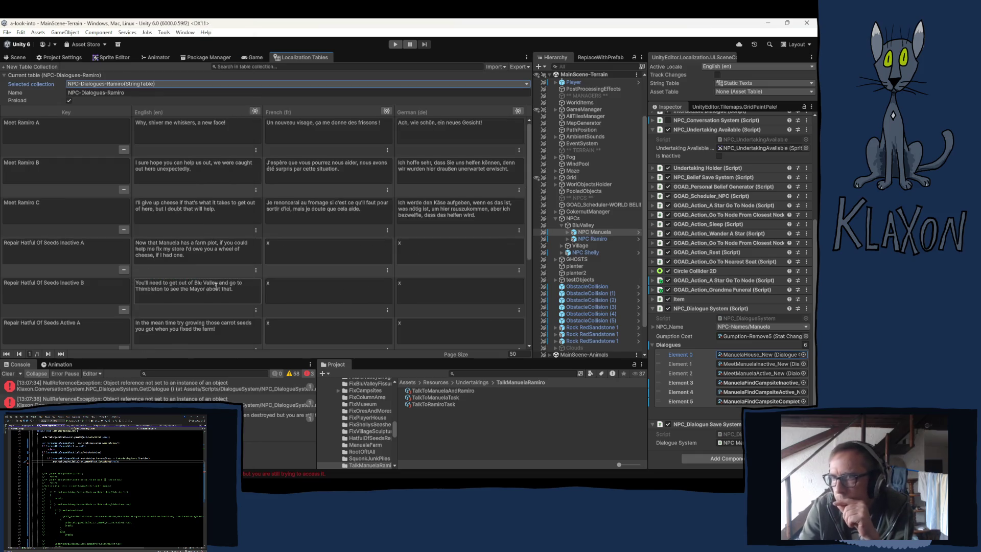
pyautogui.scroll(-5, 171, 299)
pyautogui.scroll(5, 172, 298)
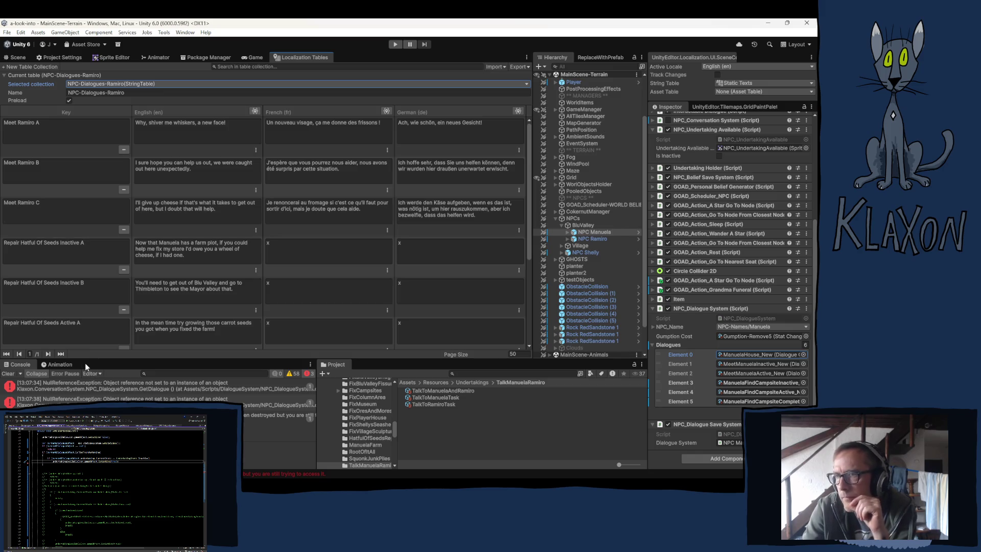
pyautogui.scroll(-5, 44, 272)
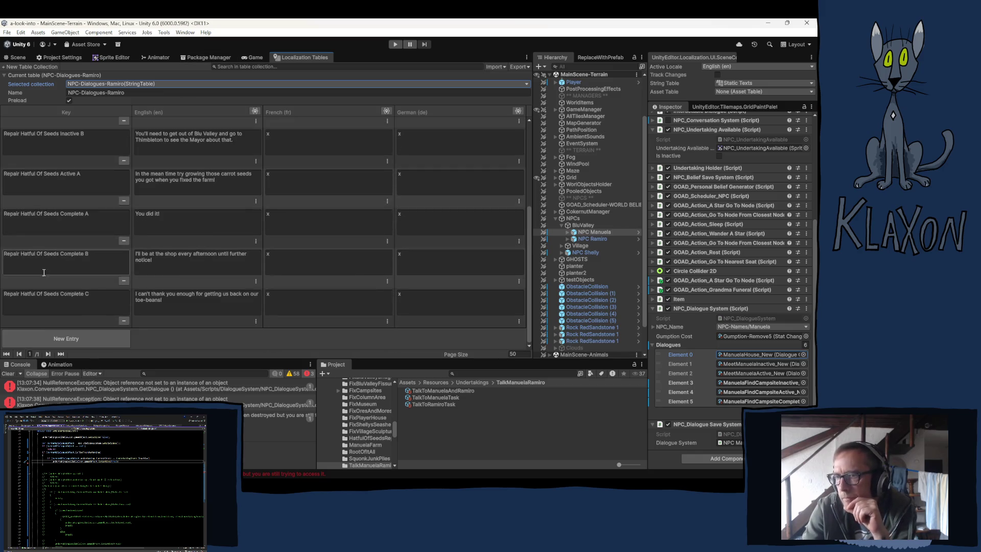
# Add a new entry to the Ramiro table and begin drafting the Wife A text.
pyautogui.click(41, 339)
pyautogui.click(65, 299)
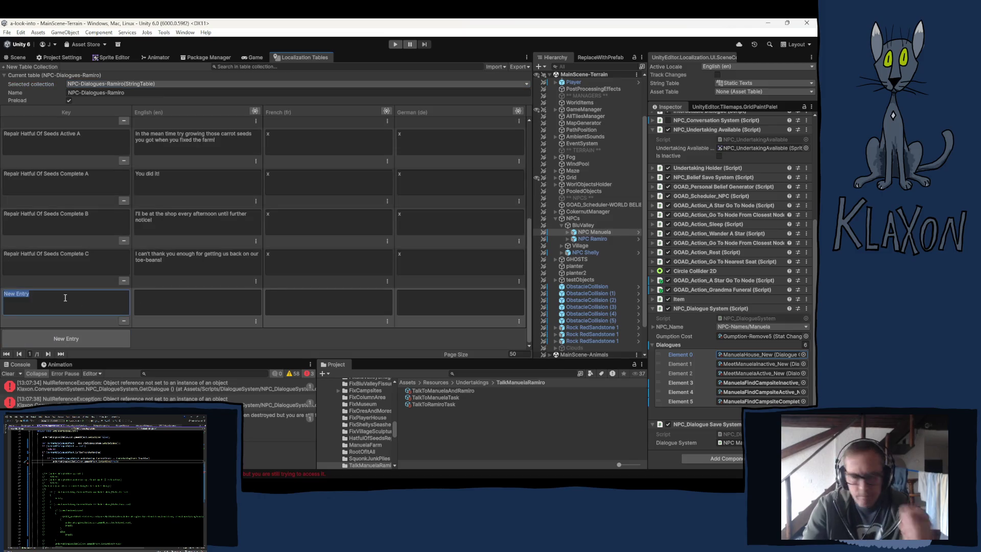
pyautogui.write('Wife A')
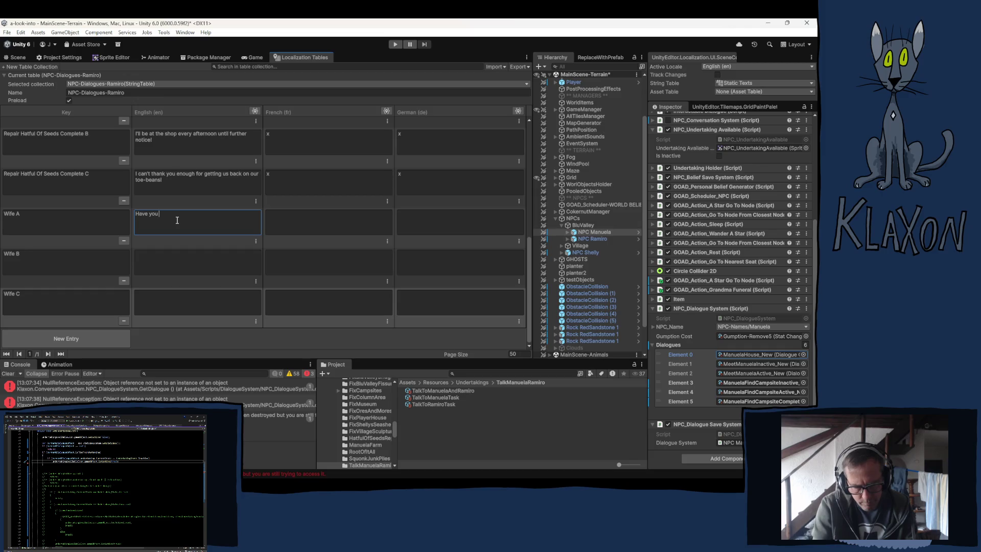
pyautogui.press('BackSpace')
pyautogui.press('BackSpace')
pyautogui.press('BackSpace')
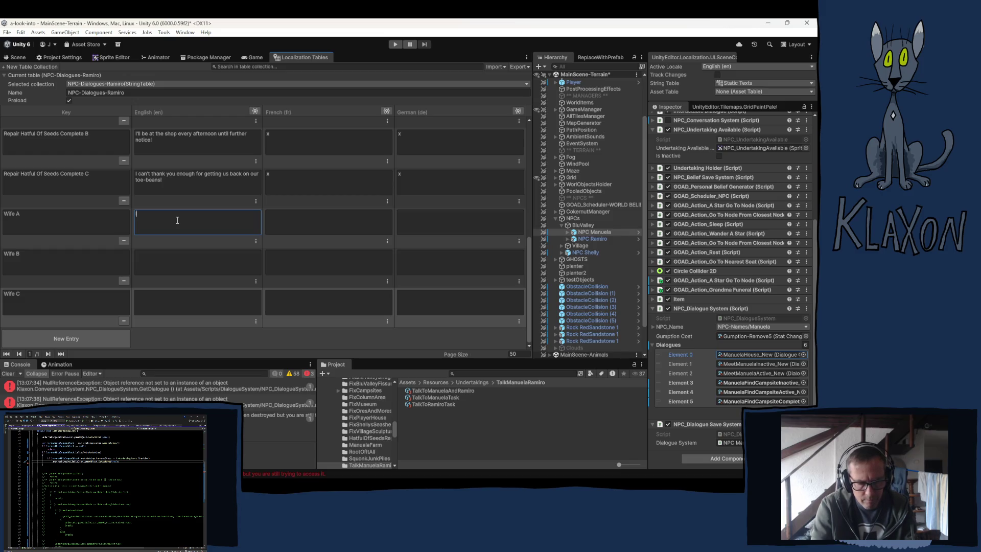
pyautogui.write('now')
pyautogui.press('BackSpace')
pyautogui.press('BackSpace')
pyautogui.press('BackSpace')
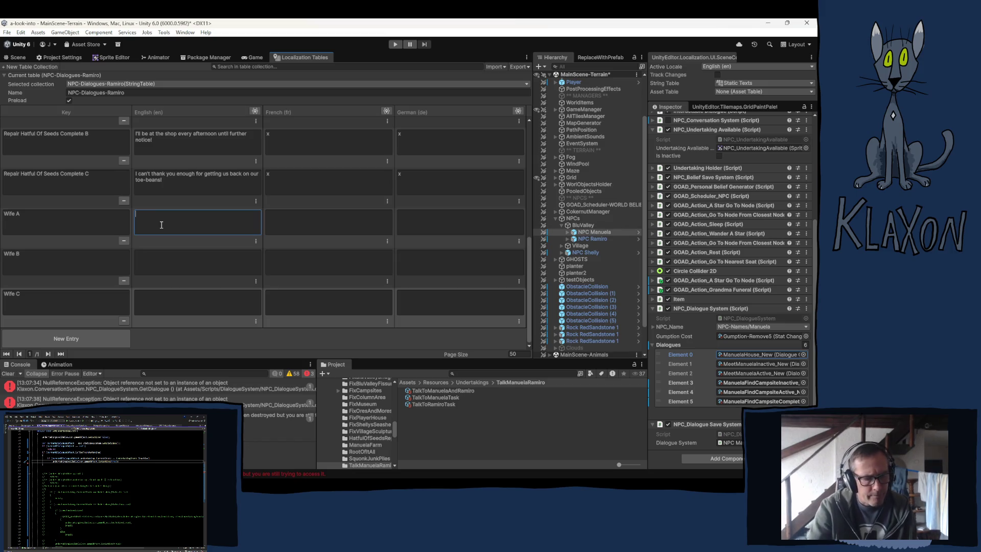
# Write Wife A's English line as 'Have you encountered my wife Manuela yet?'.
pyautogui.write('My w')
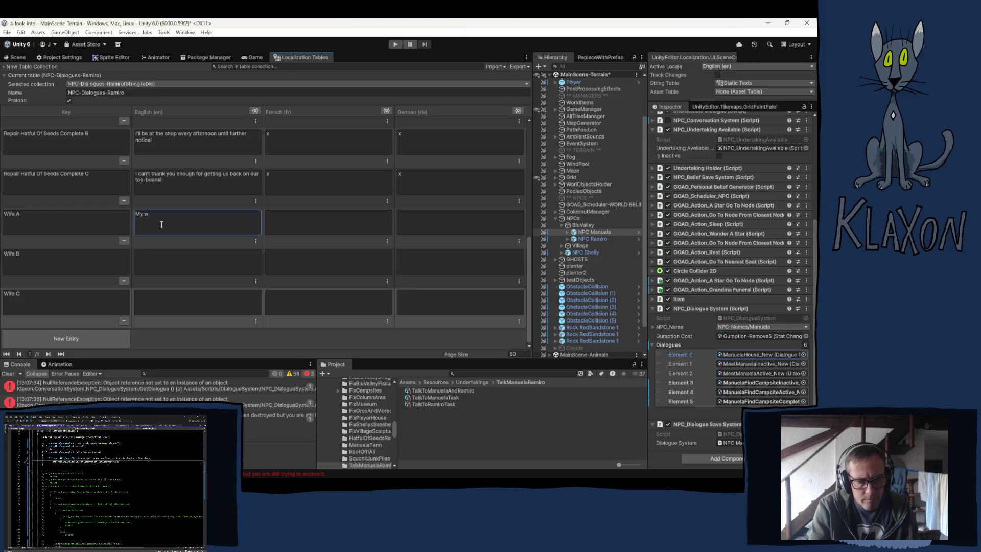
pyautogui.write('ife, Manuela')
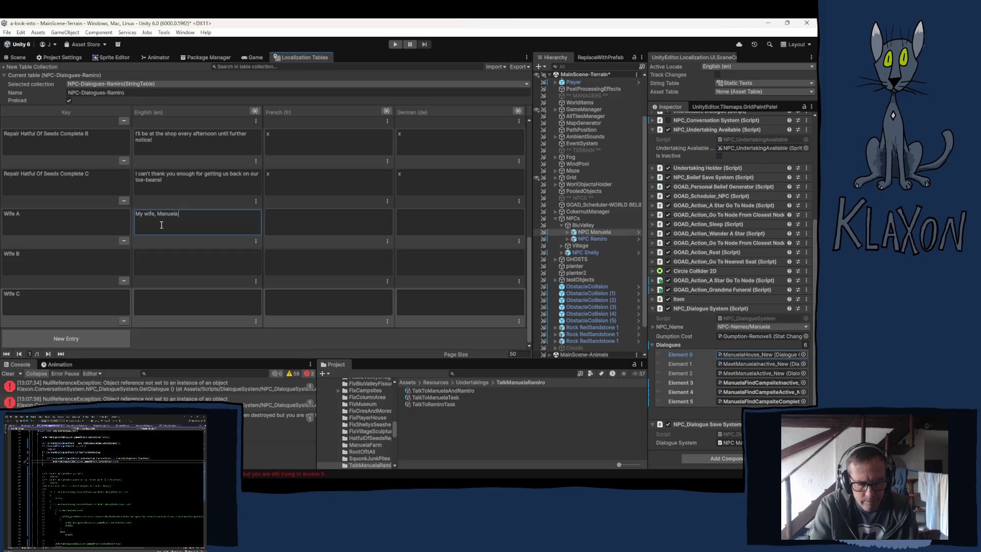
pyautogui.write(' is')
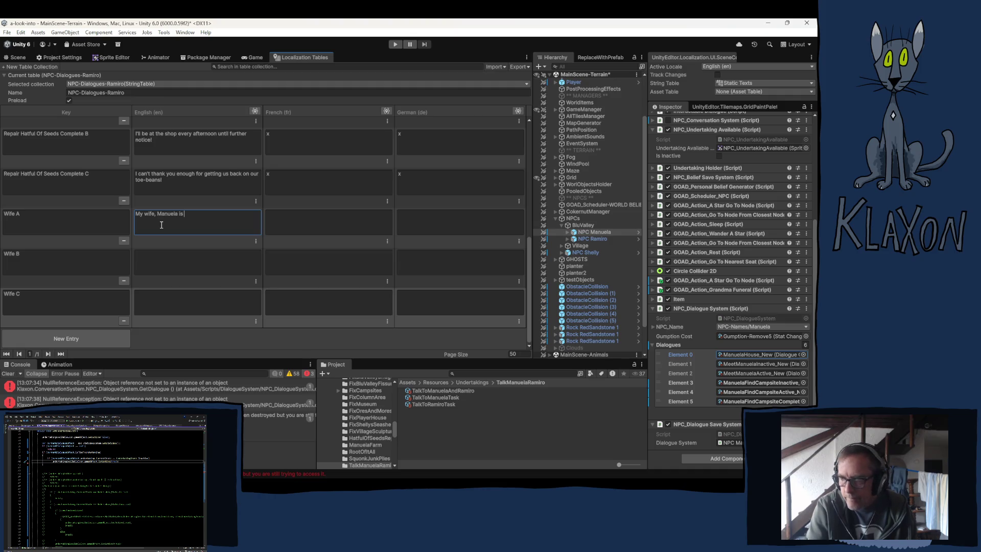
pyautogui.press('BackSpace')
pyautogui.press('BackSpace')
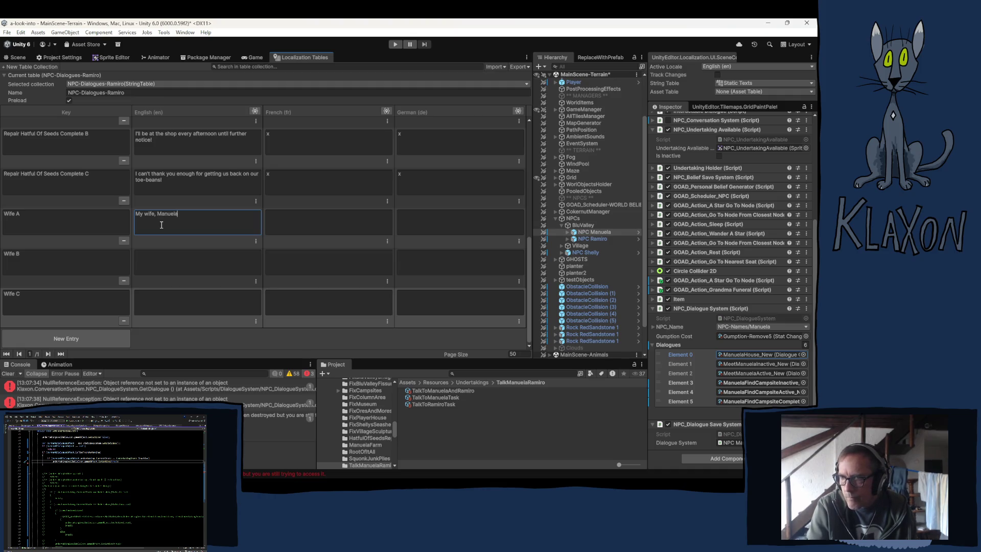
pyautogui.write(', should be')
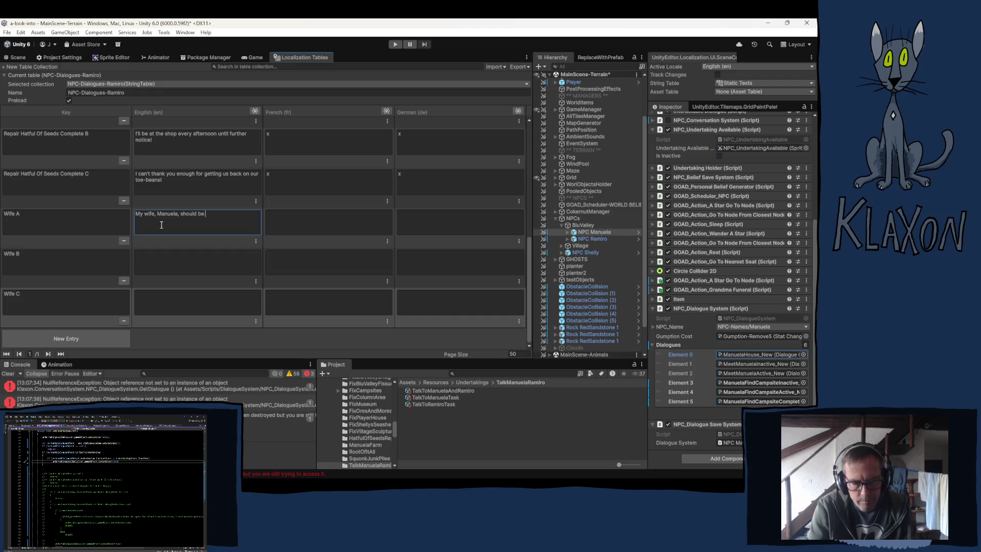
pyautogui.hotkey('ctrl', 'BackSpace')
pyautogui.hotkey('ctrl', 'BackSpace')
pyautogui.hotkey('ctrl', 'BackSpace')
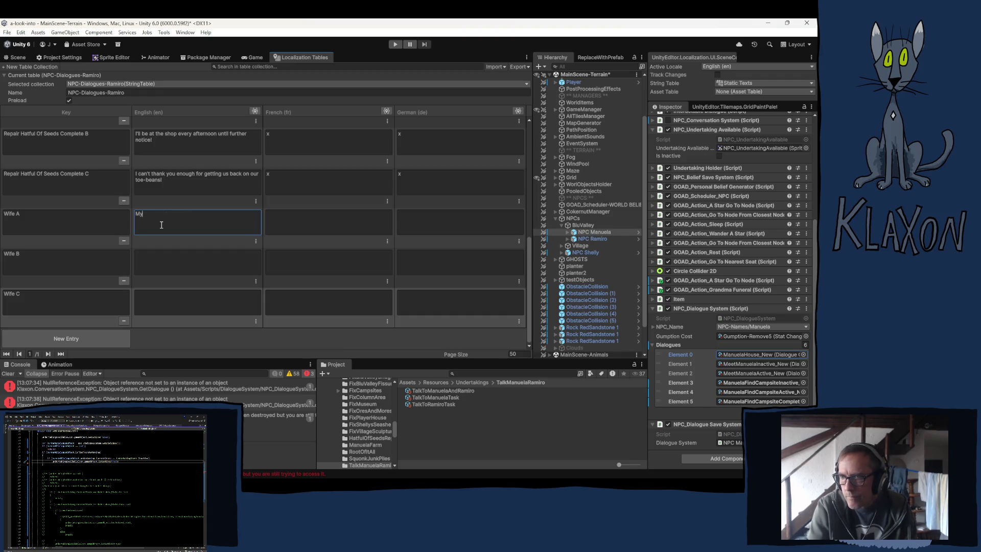
pyautogui.write('Have you encoun')
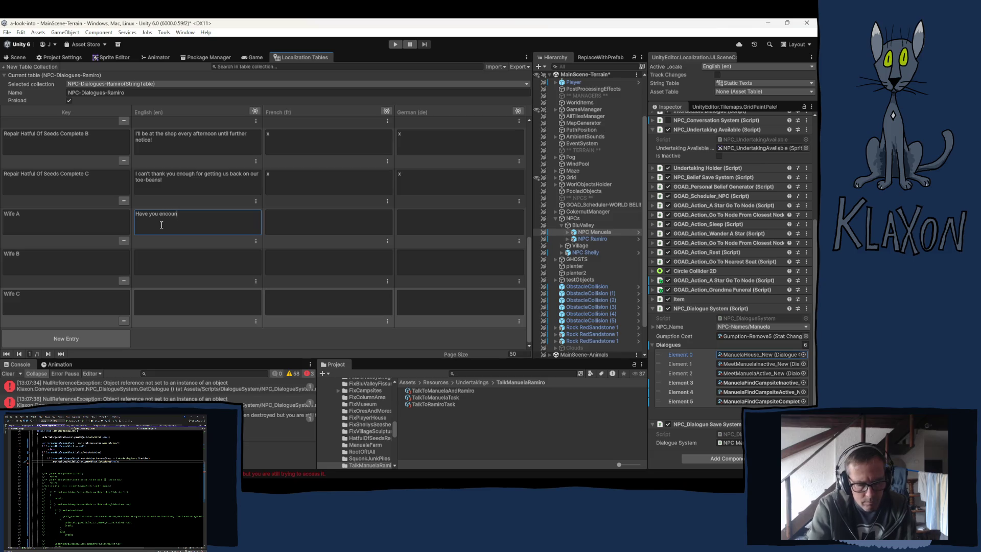
pyautogui.write('tered ')
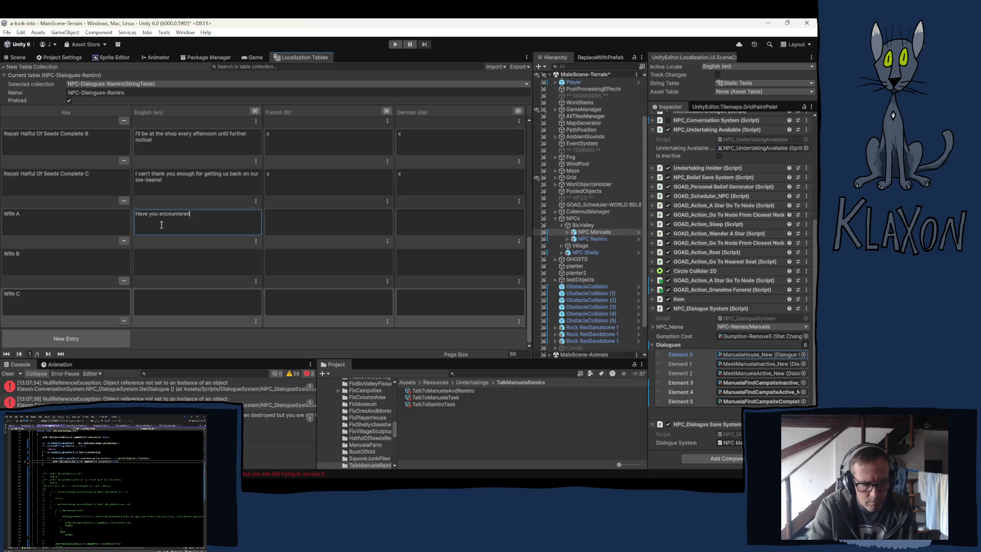
pyautogui.write('my wife yet,')
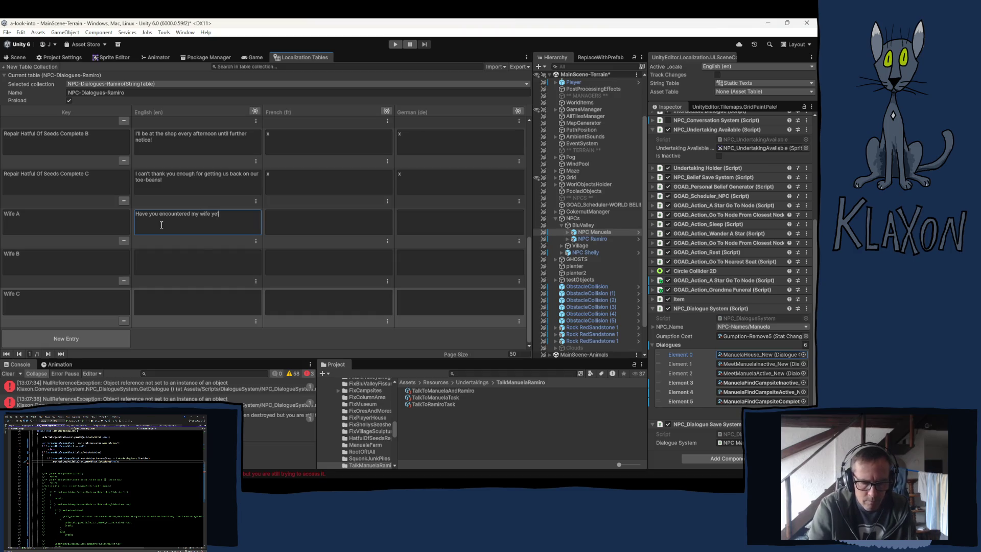
pyautogui.write(' Manu')
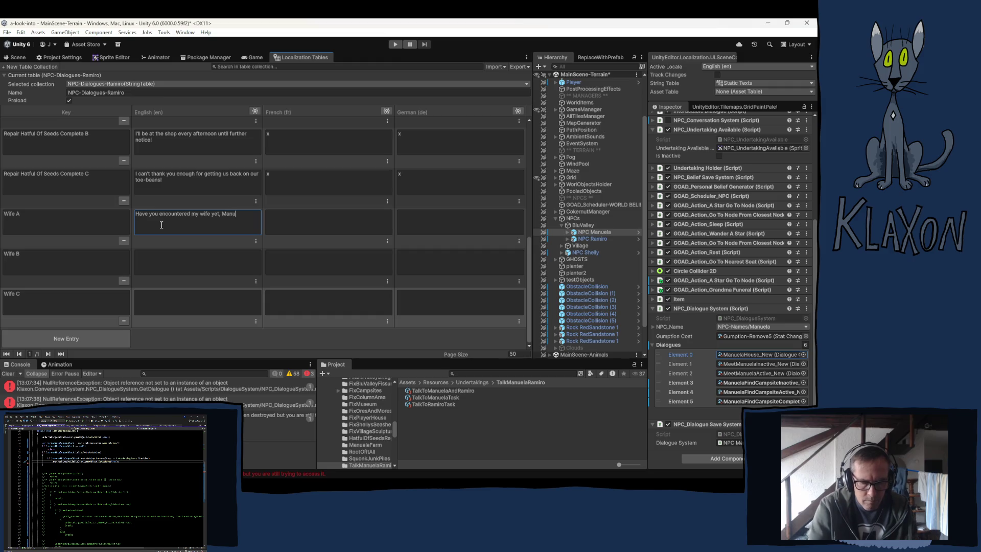
pyautogui.write('ela?')
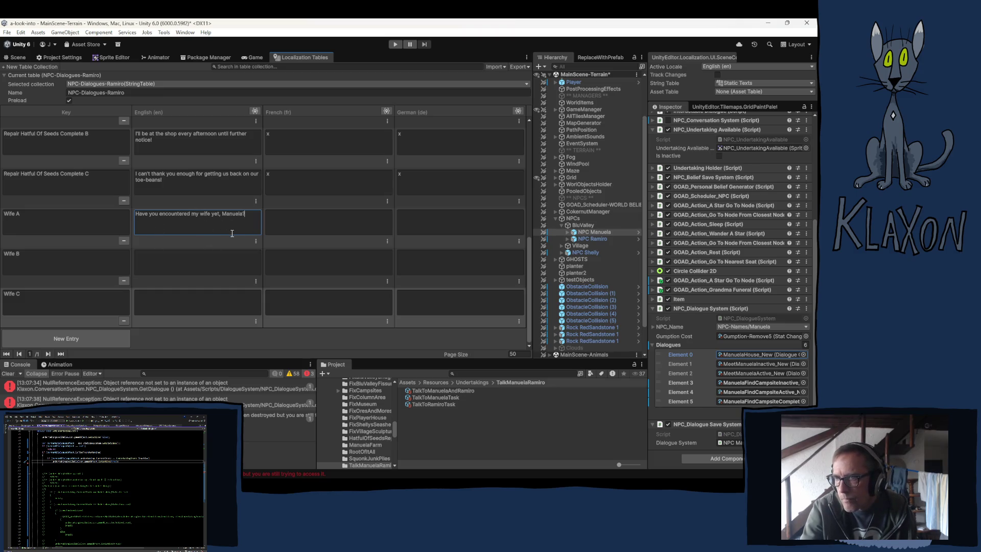
pyautogui.click(209, 214)
pyautogui.write('Manuel')
pyautogui.press('BackSpace')
pyautogui.write('a')
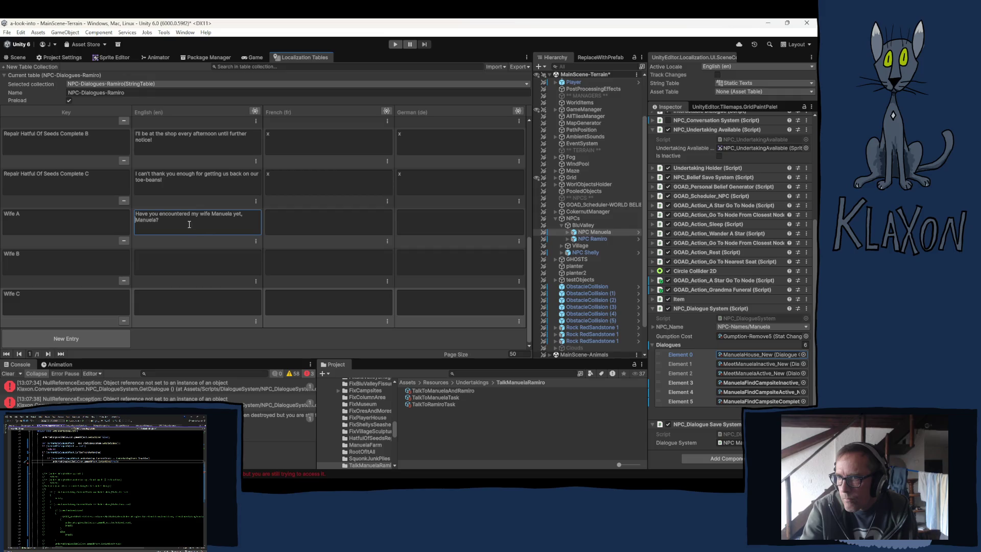
pyautogui.press('BackSpace')
pyautogui.press('BackSpace')
pyautogui.press('BackSpace')
pyautogui.write('!')
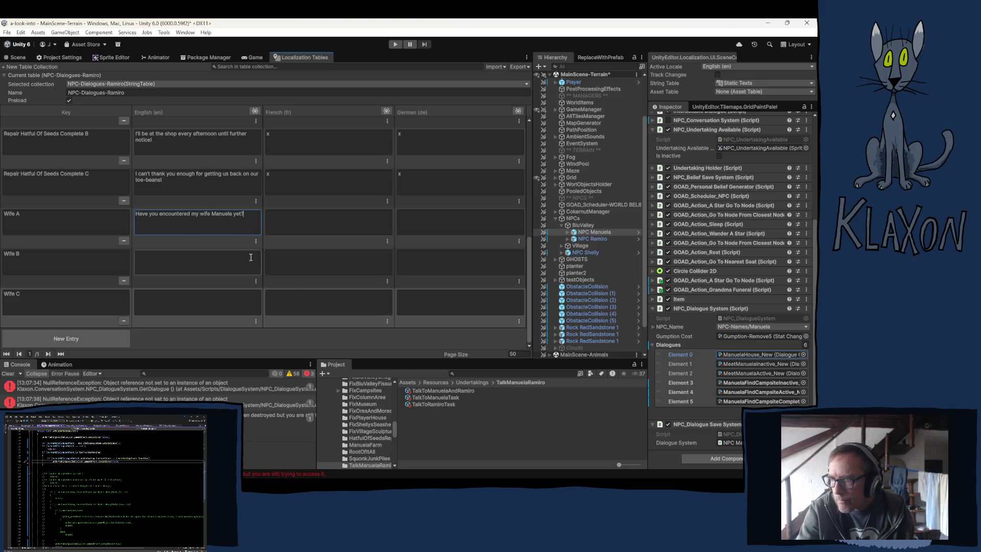
# Fill the Wife A–C translation cells with 'x' placeholders.
pyautogui.click(310, 225)
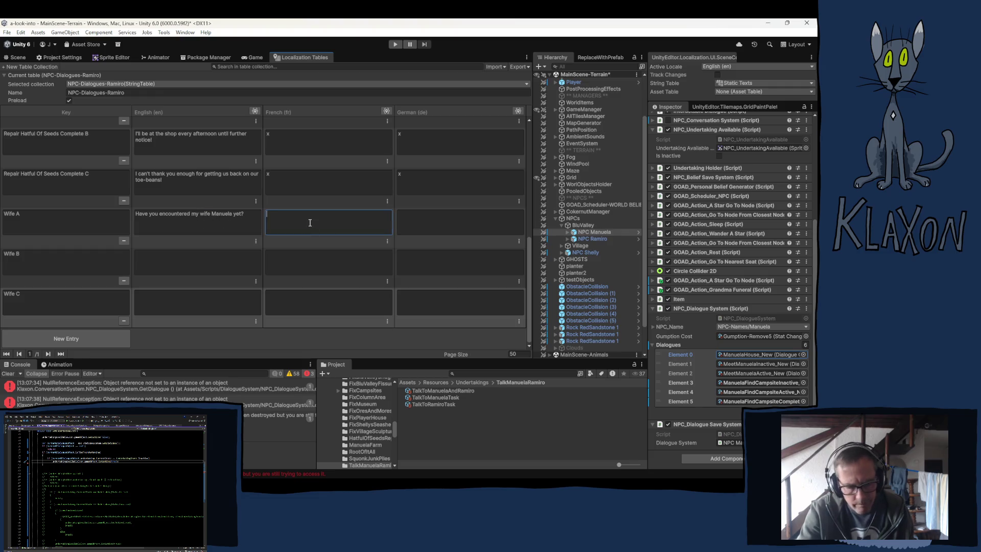
pyautogui.write('x')
pyautogui.click(428, 211)
pyautogui.write('x')
pyautogui.click(309, 271)
pyautogui.write('x')
pyautogui.press('Tab')
pyautogui.write('x')
pyautogui.click(287, 307)
pyautogui.write('x')
pyautogui.press('Tab')
pyautogui.write('x')
# Enter Wife B's English line 'Oh, that's great, She's the best.'.
pyautogui.click(137, 271)
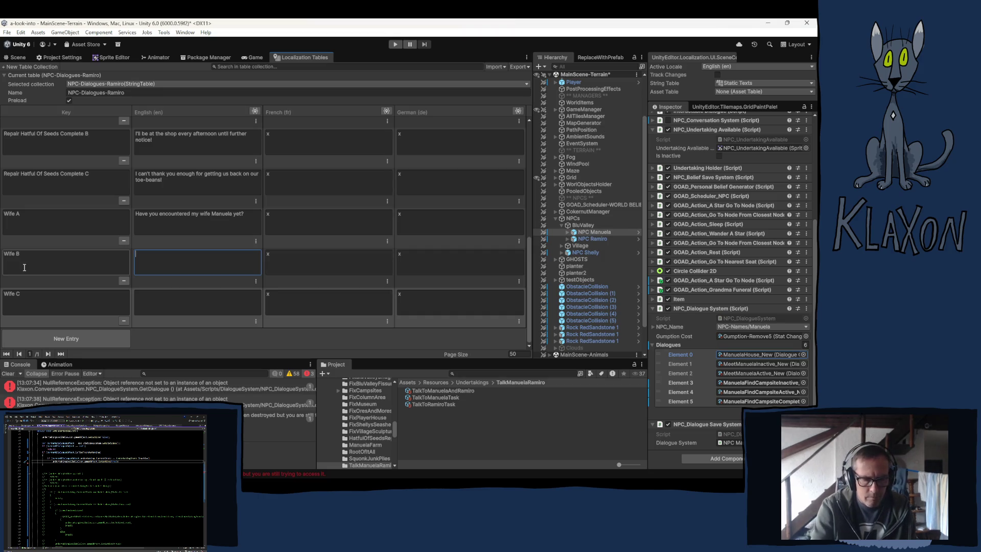
pyautogui.write('Oh, t')
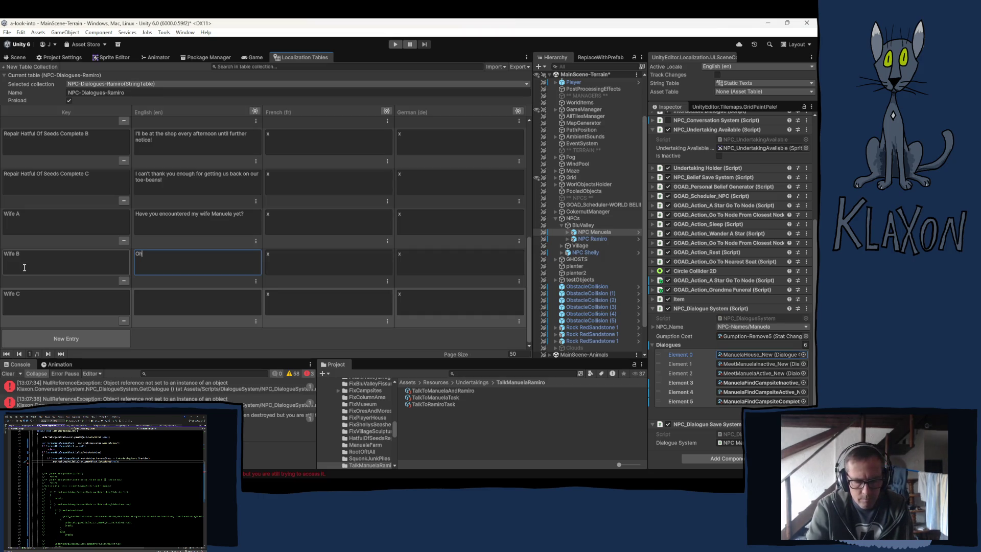
pyautogui.write("hat's ")
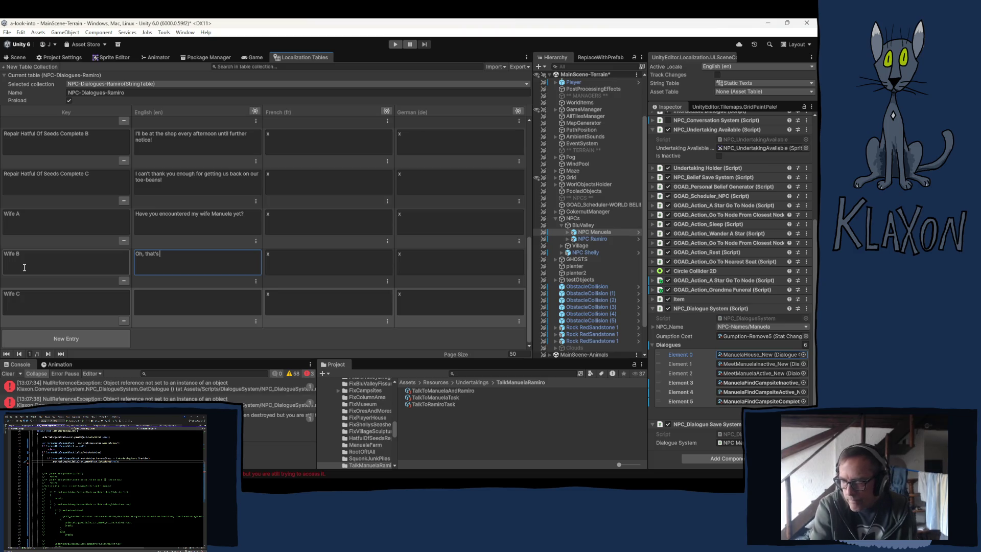
pyautogui.write('great')
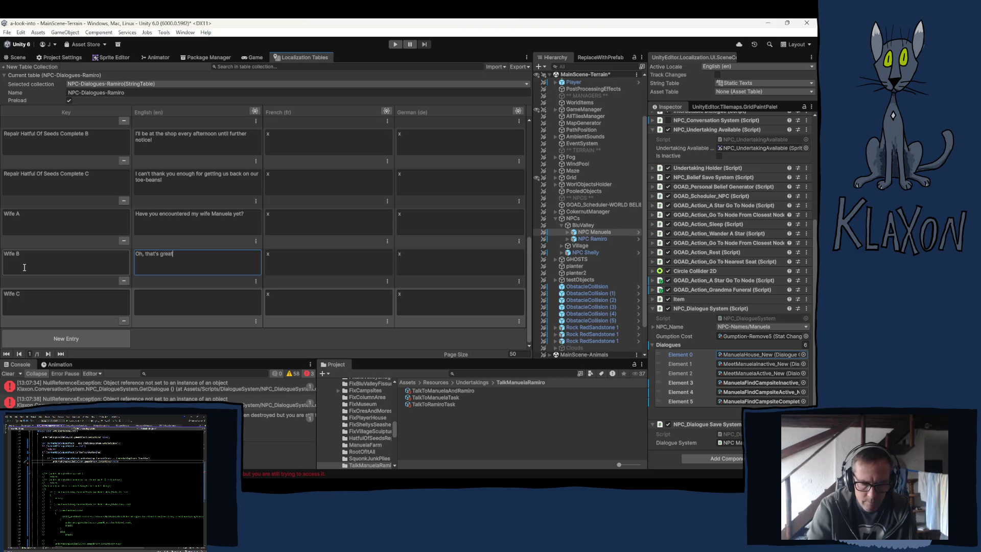
pyautogui.write(", She's the")
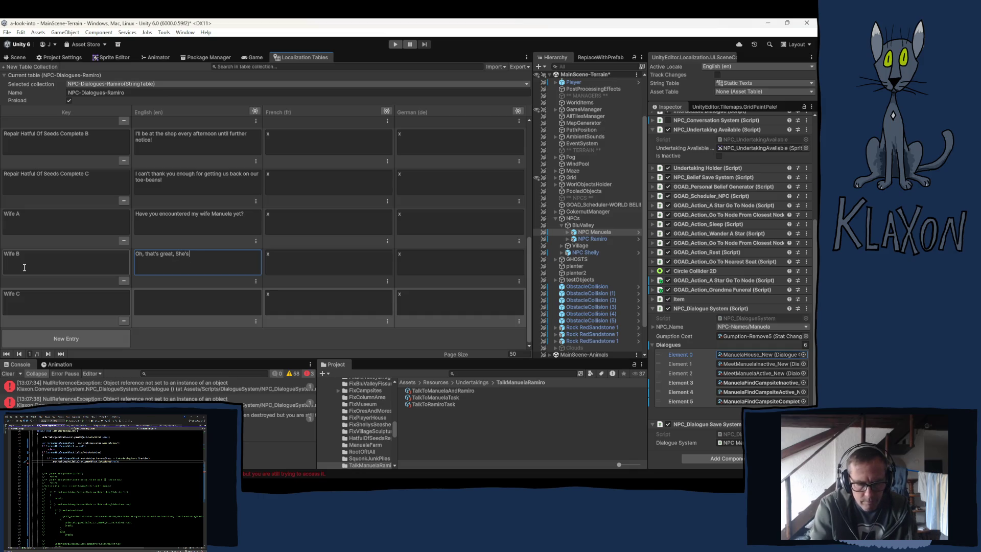
pyautogui.write(' best.')
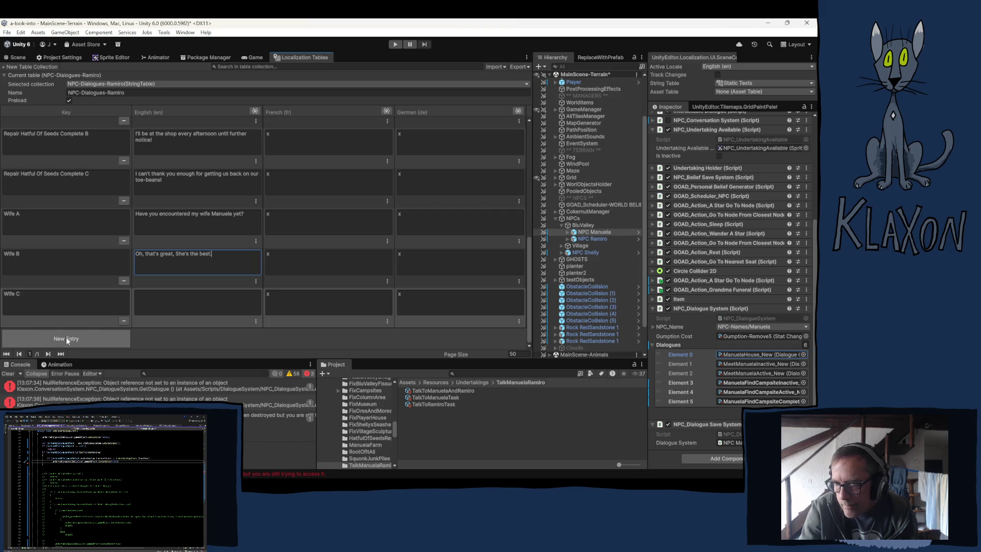
pyautogui.click(43, 254)
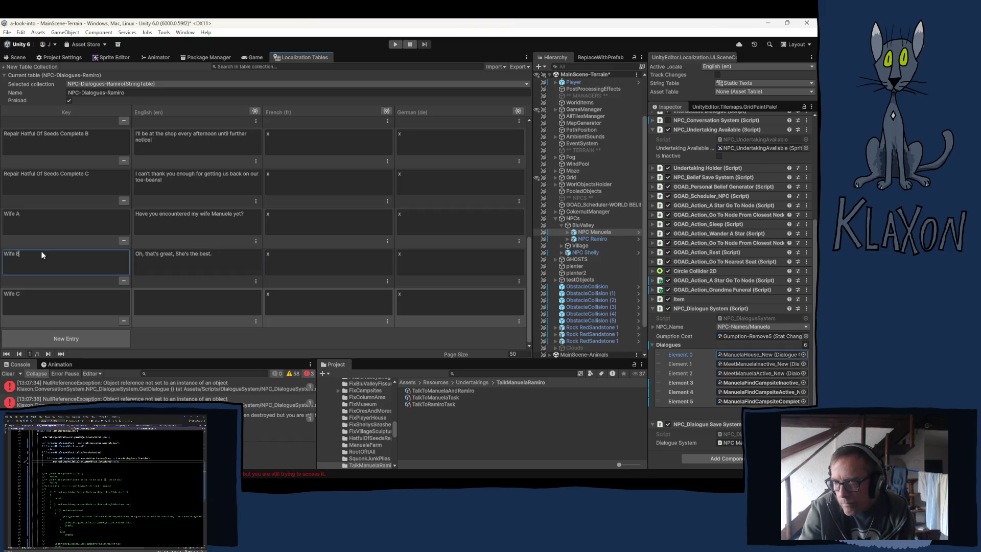
# Rename the Wife B key to Wife B1 and add a new Wife B2 entry.
pyautogui.write('1')
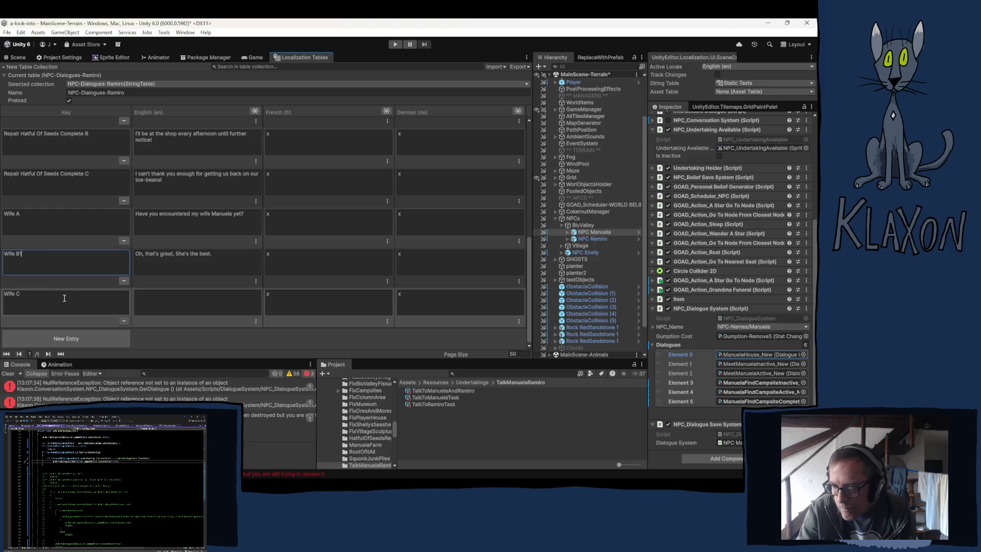
pyautogui.click(78, 338)
pyautogui.click(43, 223)
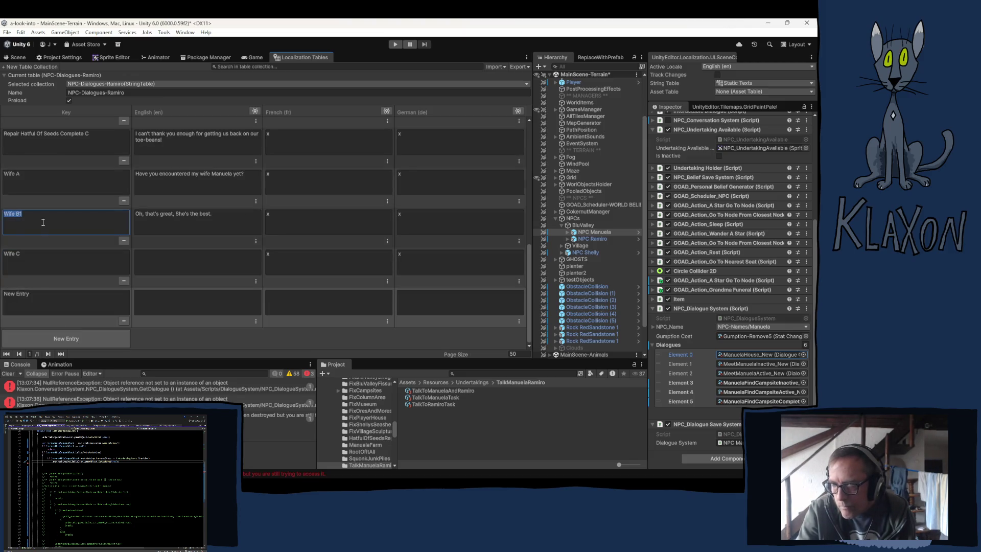
pyautogui.click(54, 301)
pyautogui.write('Wife B1')
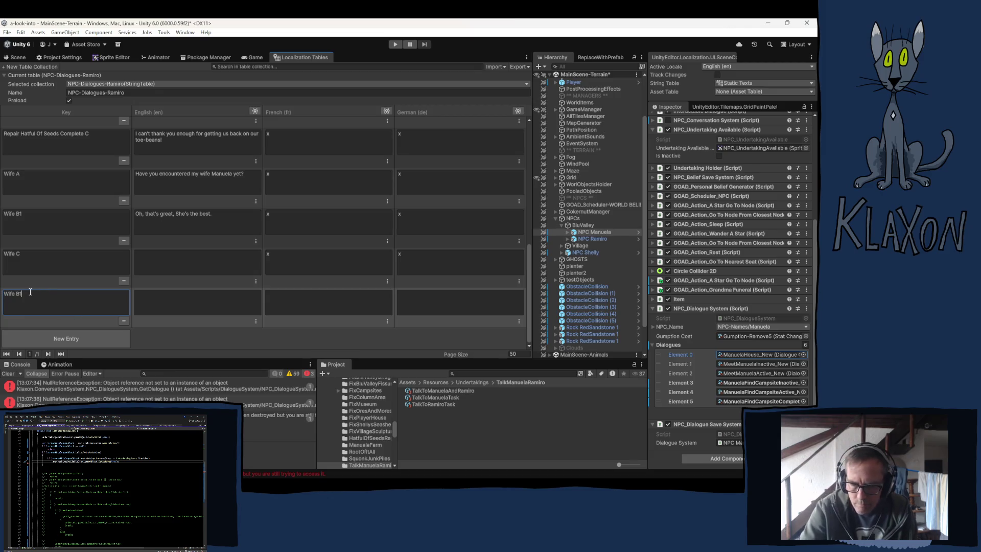
pyautogui.press('BackSpace')
pyautogui.write('2')
# Write Wife B2's English line 'There's nothing I wouldn't do for her.'.
pyautogui.click(205, 303)
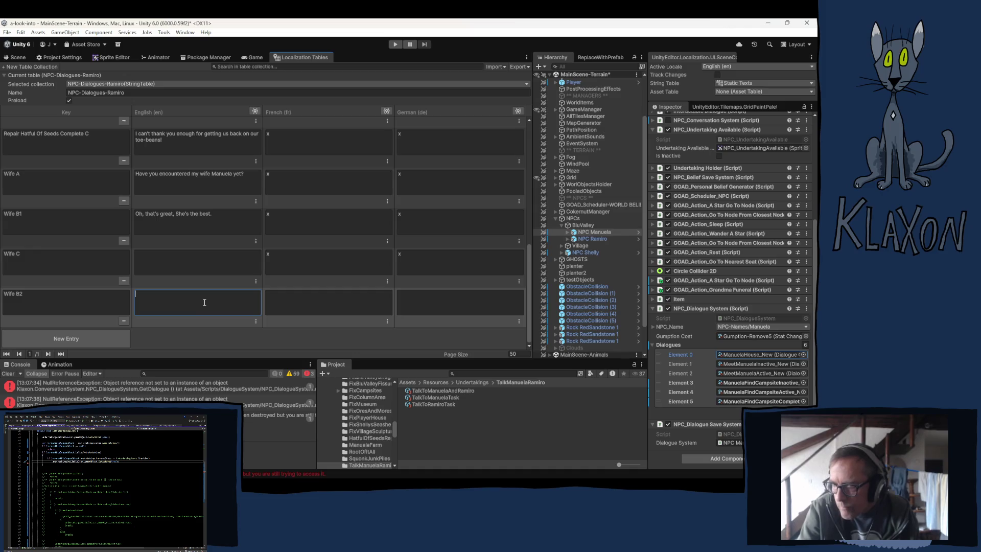
pyautogui.write('TThere')
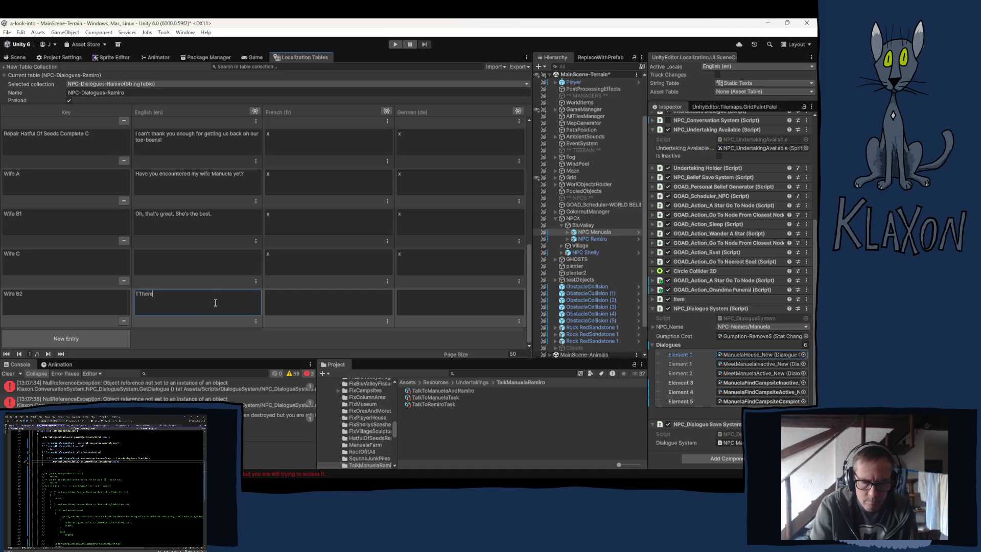
pyautogui.write("'s nothe")
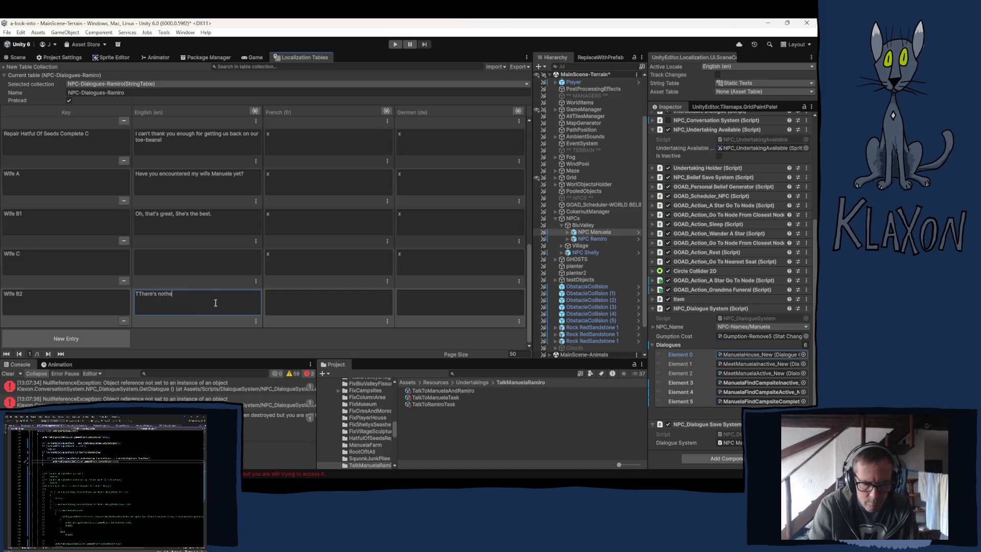
pyautogui.press('BackSpace')
pyautogui.write('ing')
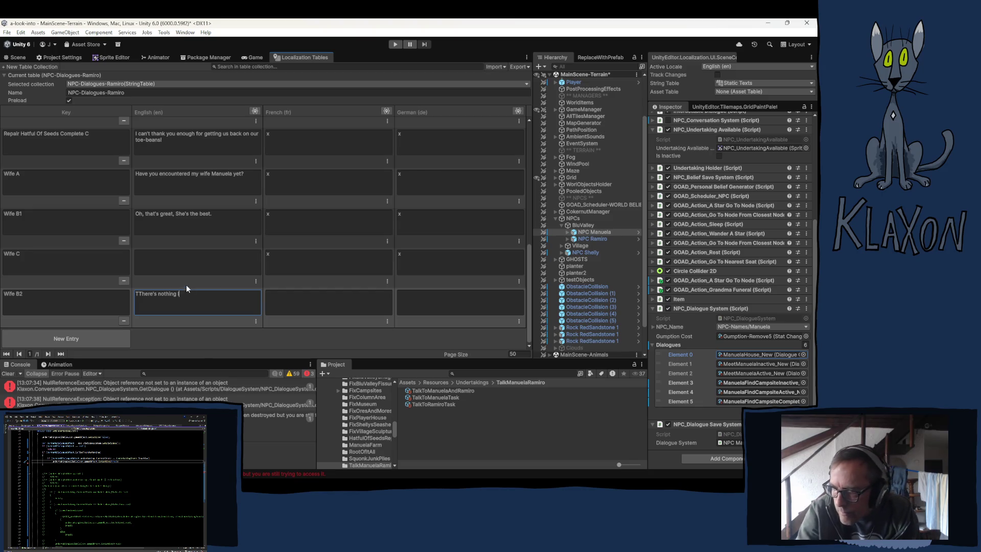
pyautogui.click(140, 294)
pyautogui.press('BackSpace')
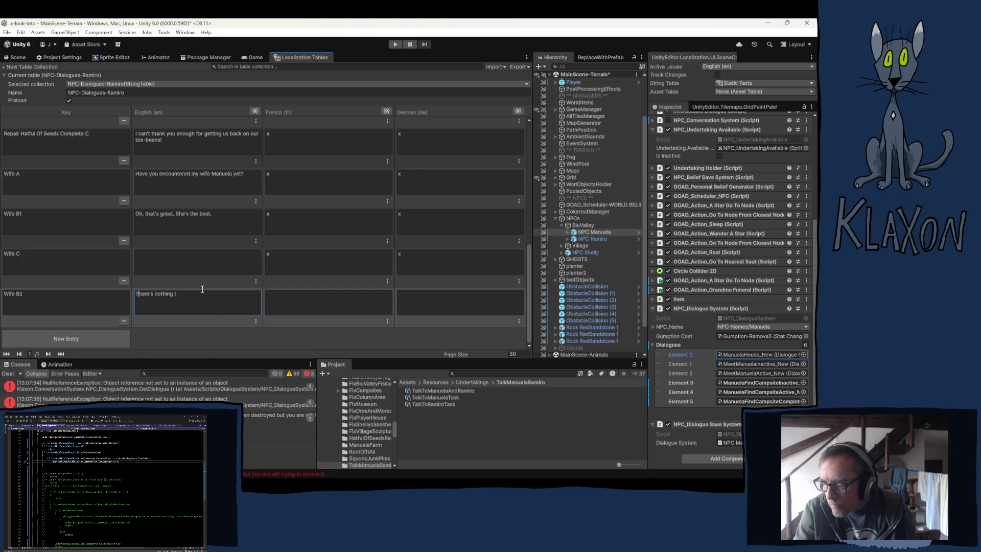
pyautogui.click(201, 294)
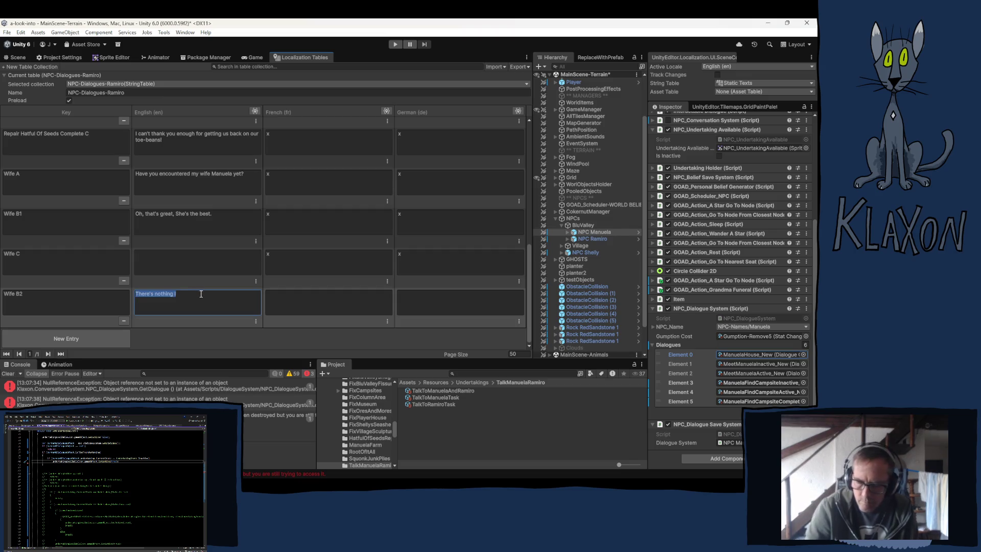
pyautogui.click(201, 294)
pyautogui.write("wouldn't ")
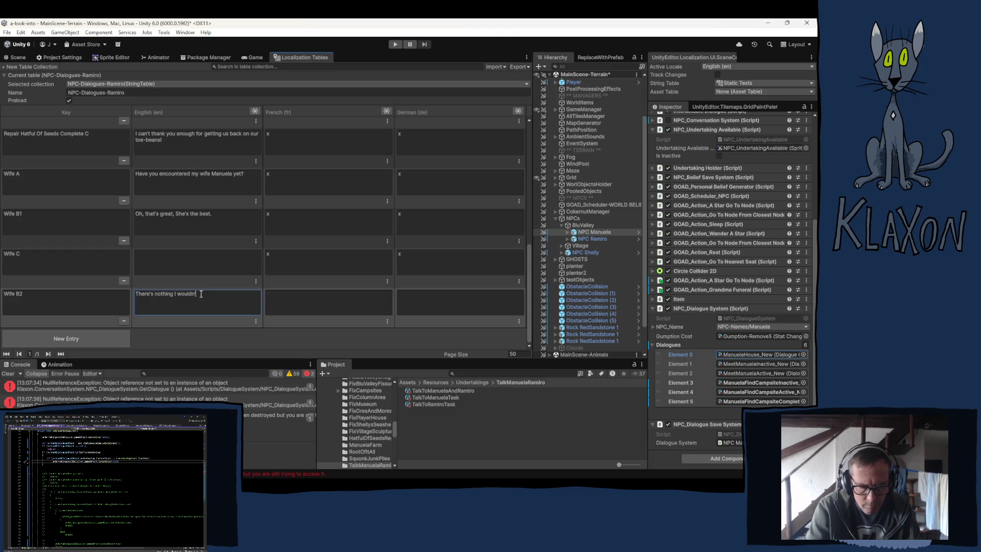
pyautogui.write('do for ')
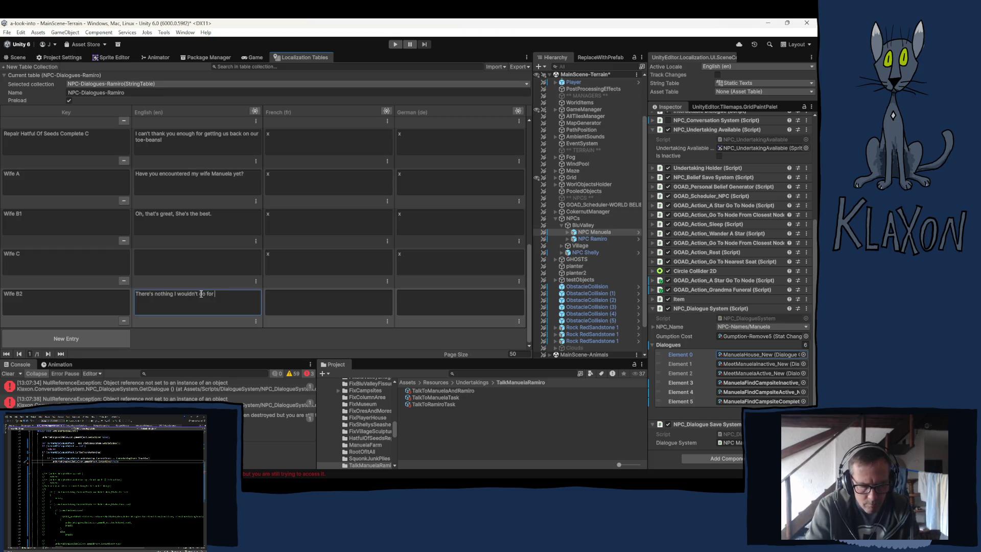
pyautogui.write('her.')
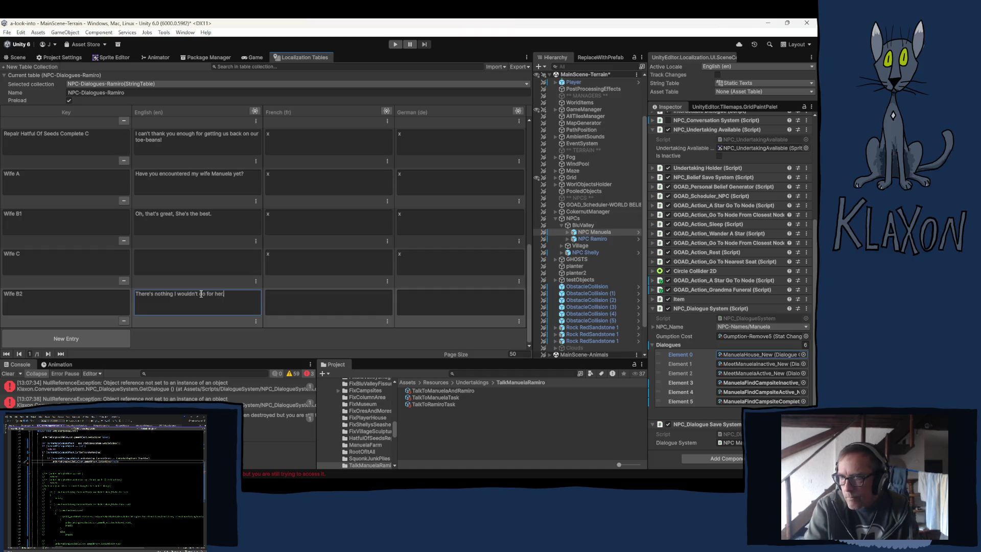
pyautogui.click(177, 220)
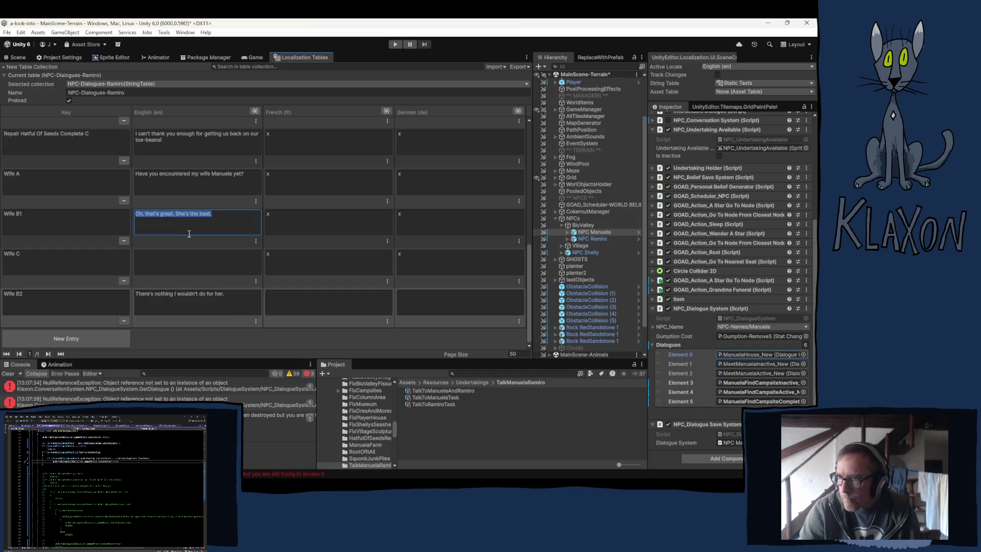
# Enter Wife C's line 'Well, in that case I highly suggest you look for her immediately!' and inspect the NullReferenceException stack traces.
pyautogui.click(189, 233)
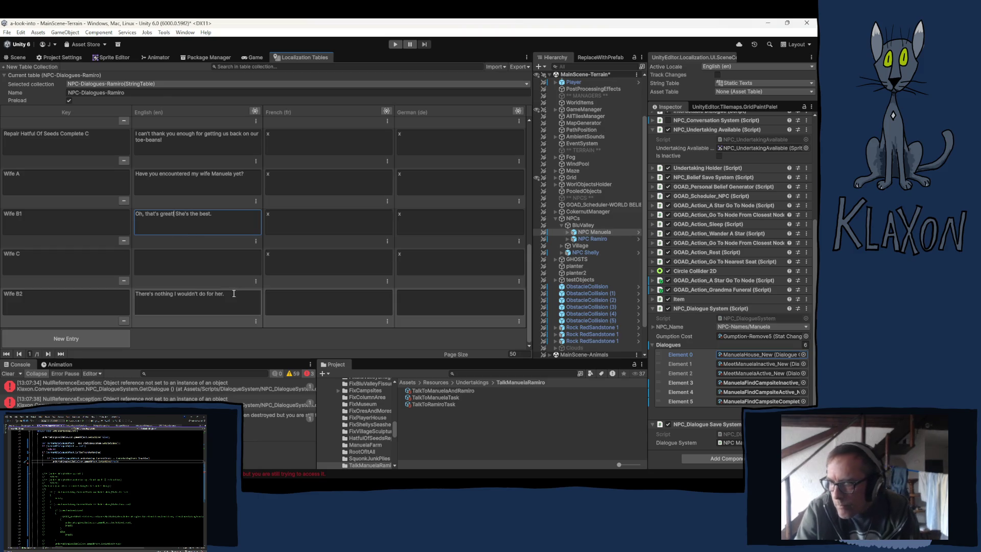
pyautogui.click(68, 112)
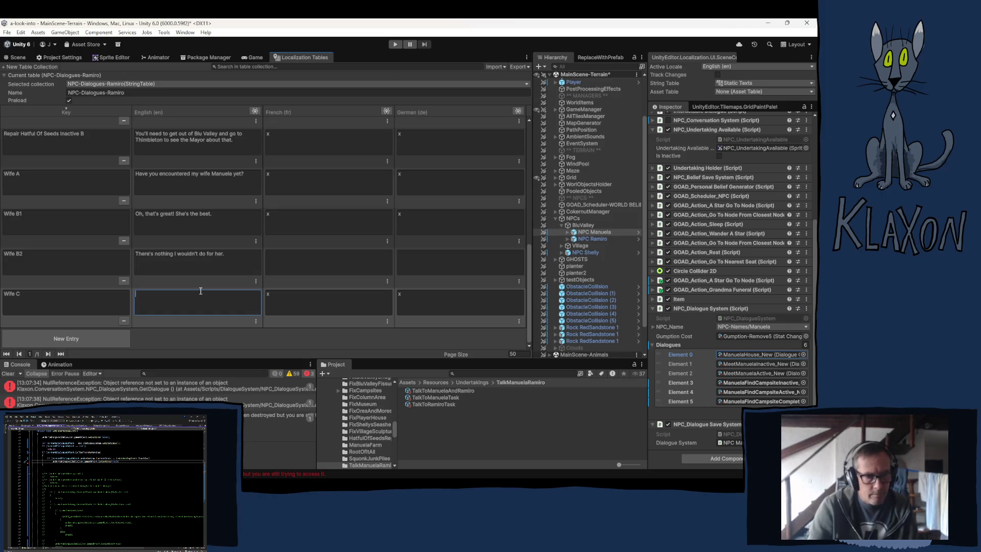
pyautogui.write('We')
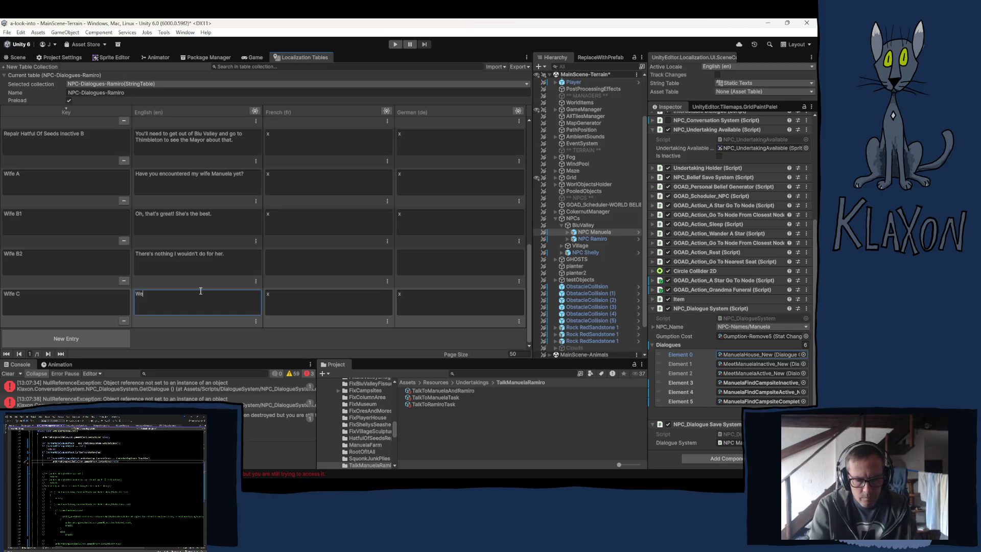
pyautogui.write('ll, in')
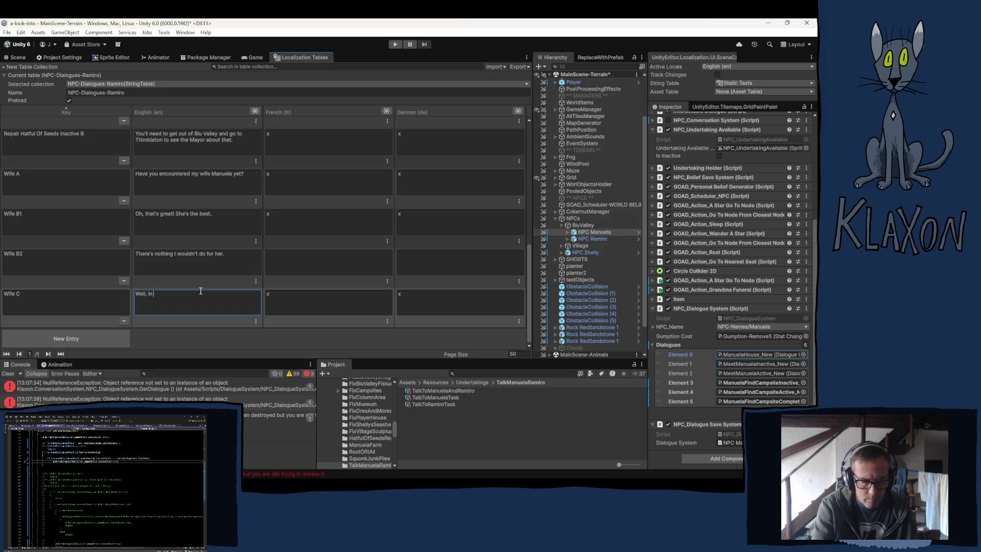
pyautogui.write(' that case ')
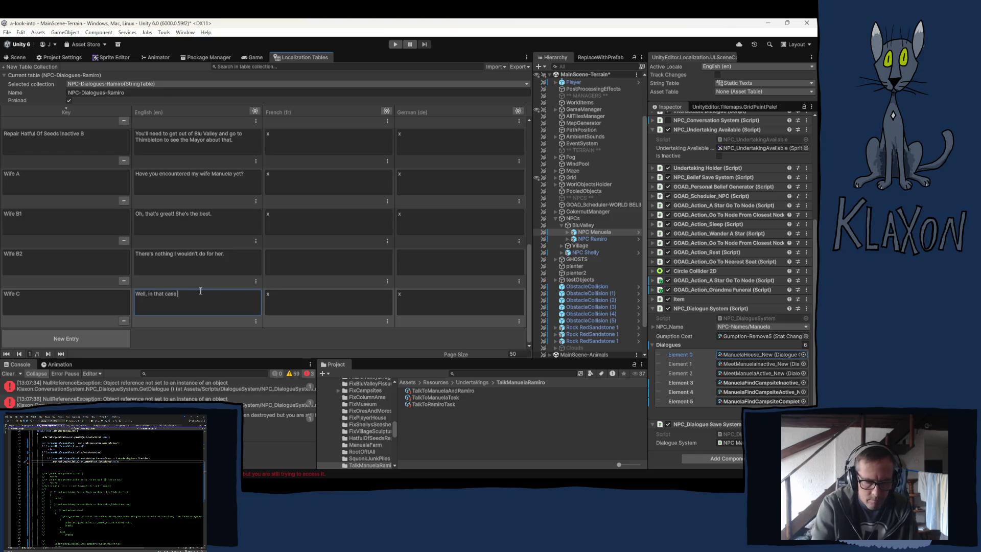
pyautogui.write('I hig')
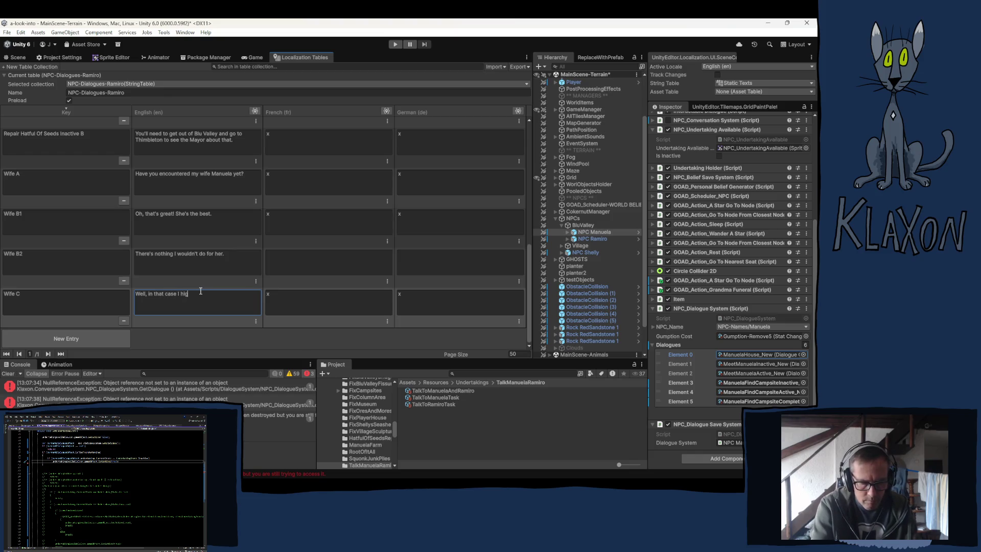
pyautogui.write('hly suggest')
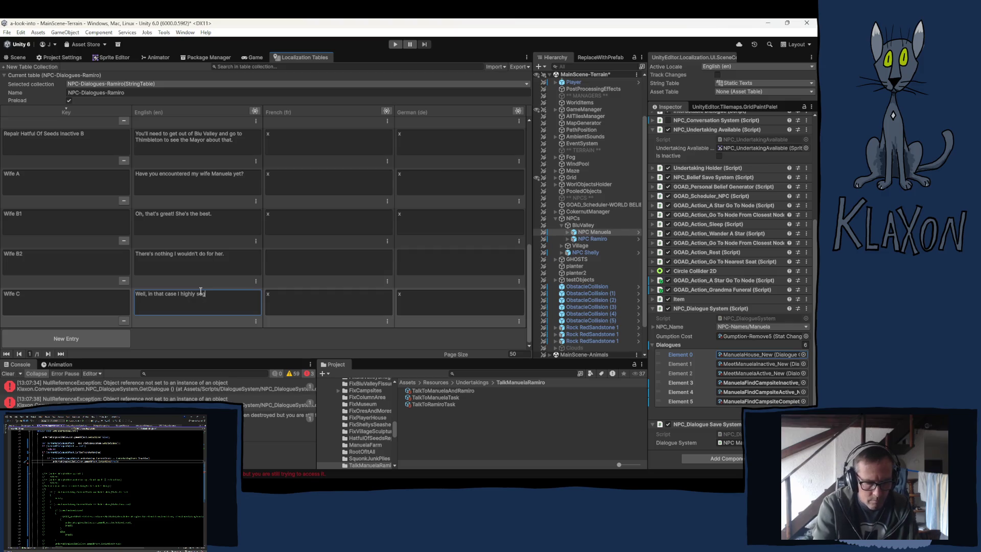
pyautogui.write(' you ')
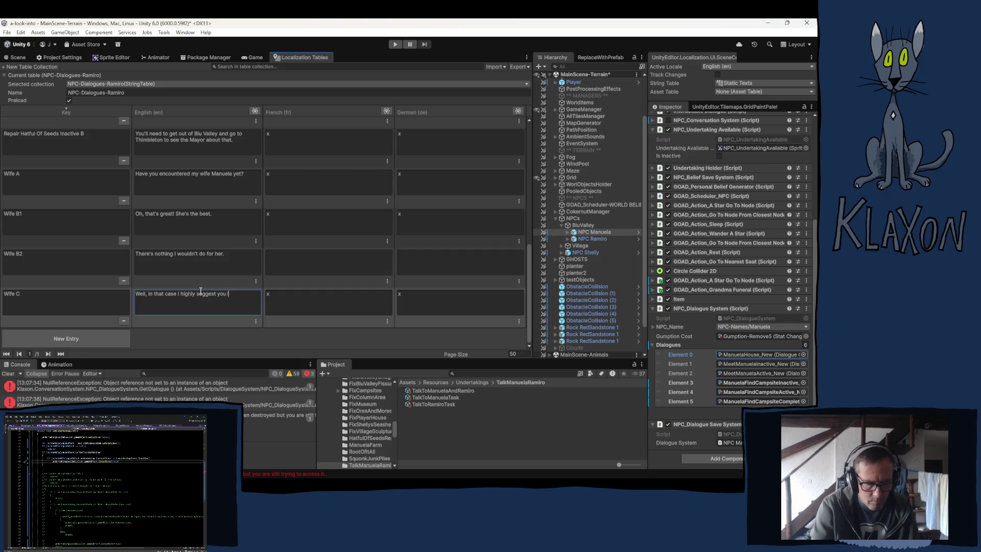
pyautogui.write('look for h')
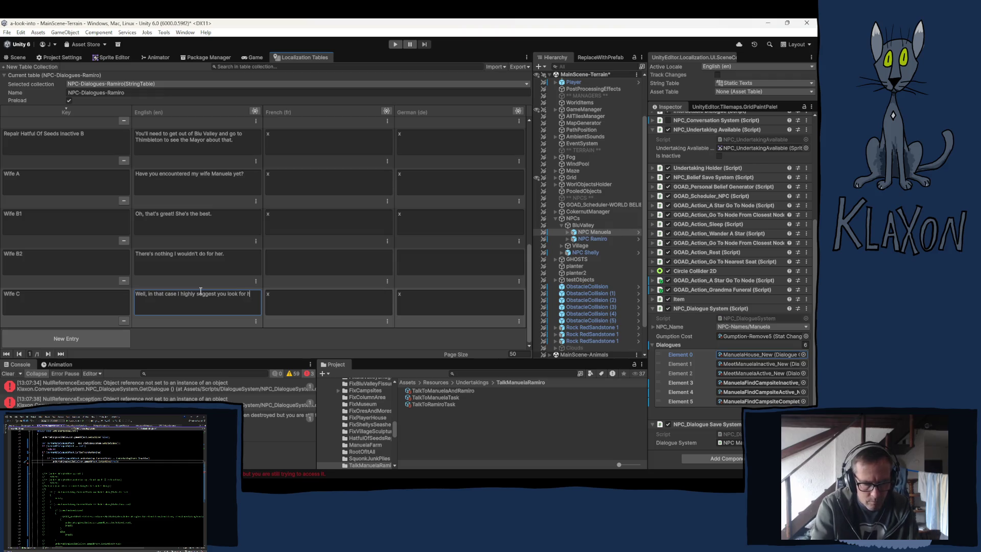
pyautogui.write('er imme')
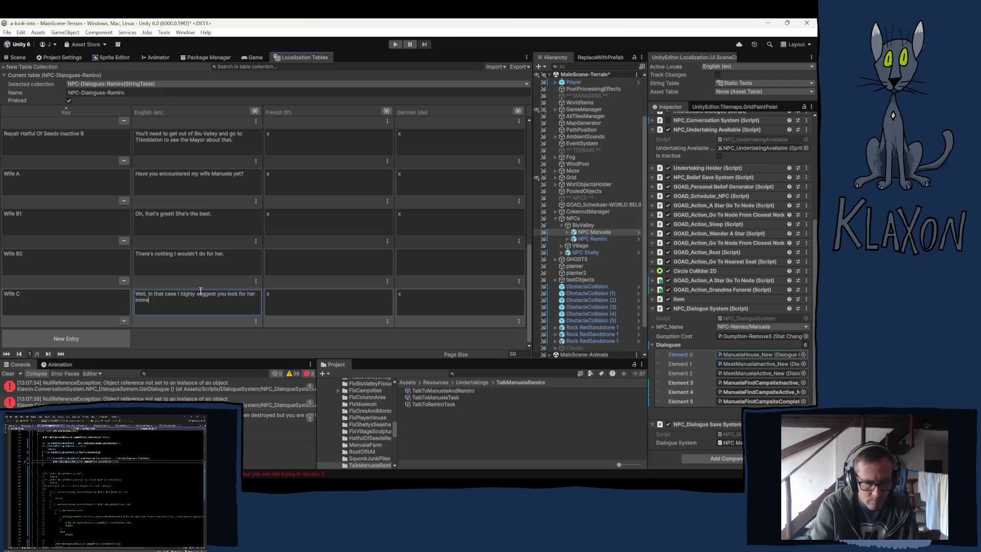
pyautogui.write('diatly!')
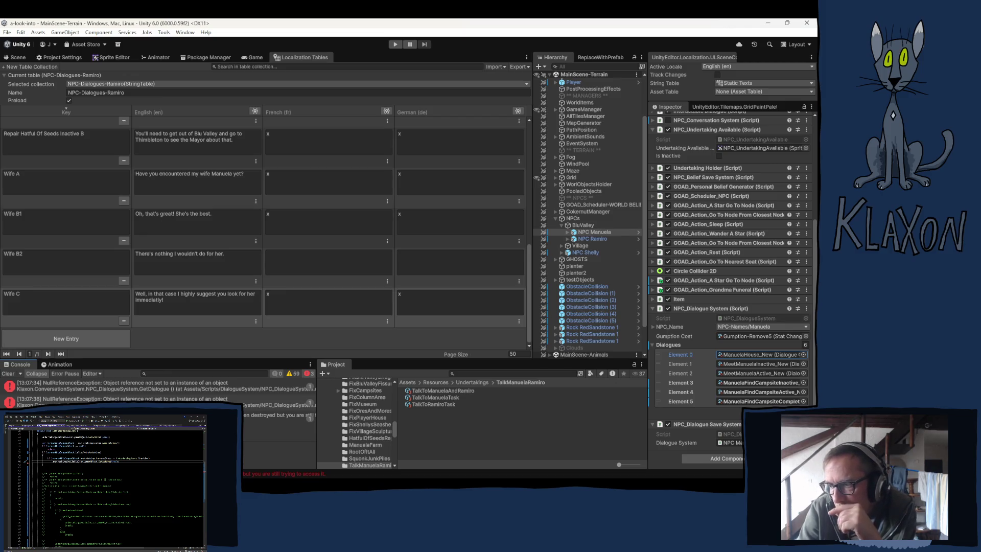
pyautogui.click(153, 402)
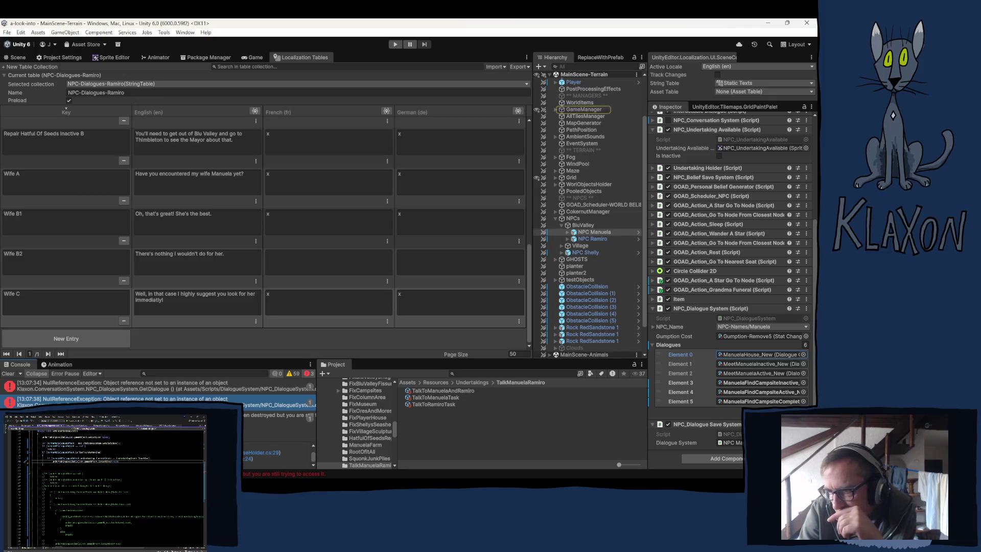
pyautogui.click(203, 386)
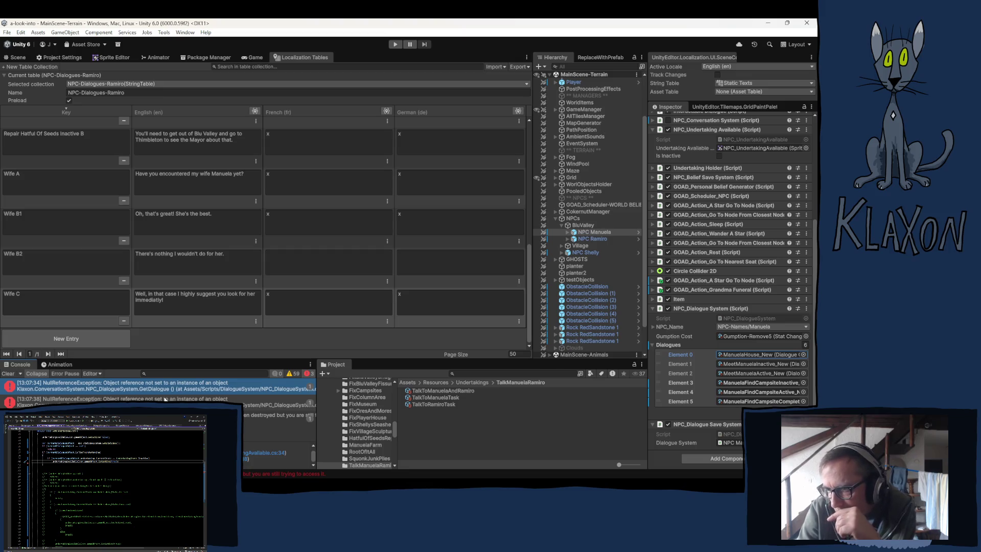
# Select NPC Ramiro and ping its Element 0 dialogue asset in the ManuelaRamiro folder.
pyautogui.click(136, 385)
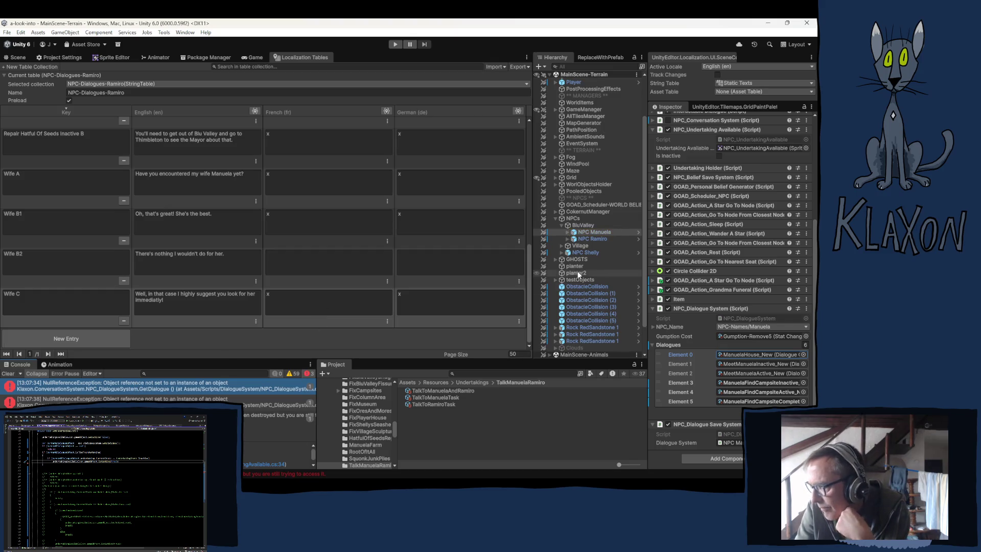
pyautogui.click(593, 239)
pyautogui.click(748, 335)
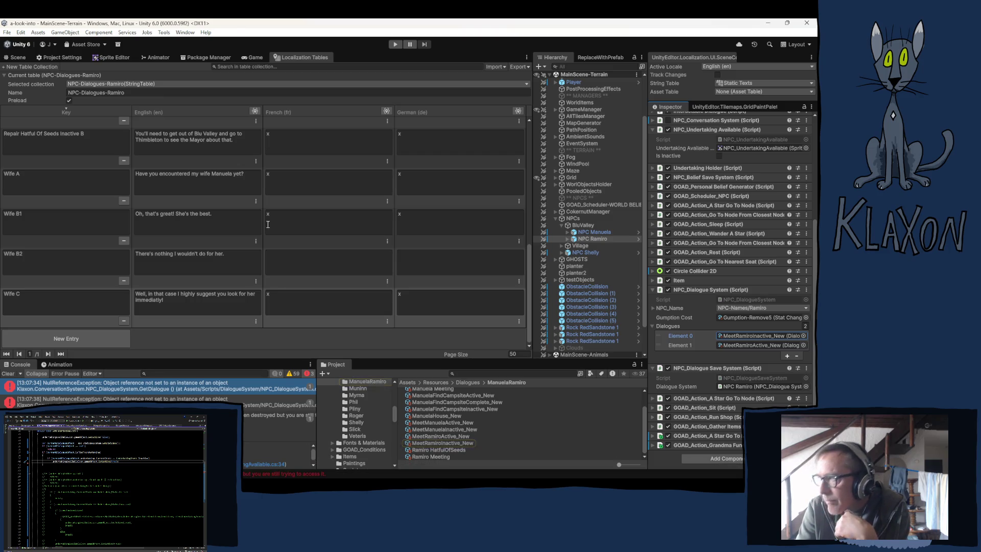
pyautogui.click(186, 33)
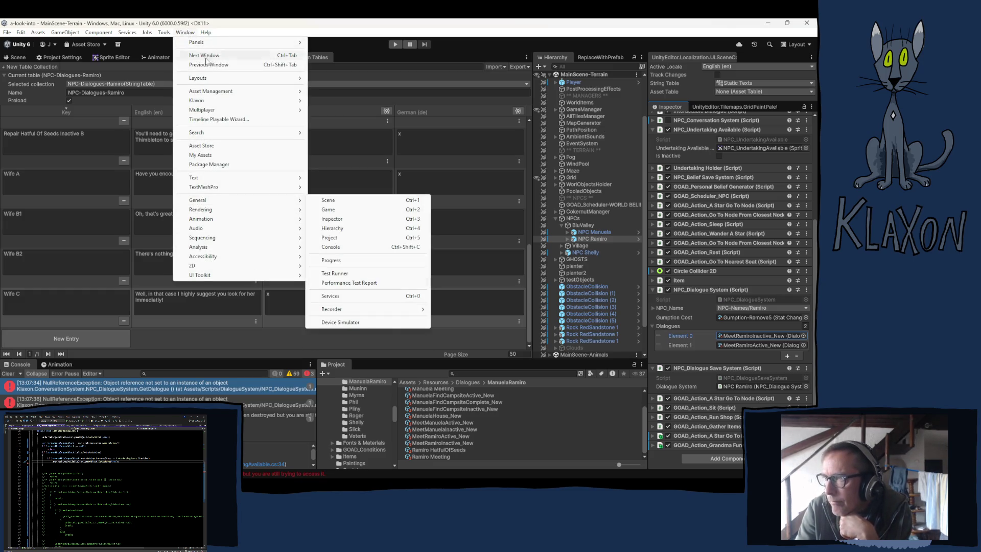
# Load MeetRamiroActive_New into the Dialogue Editor and set Node 0's phrase to Wife A.
pyautogui.moveTo(204, 104)
pyautogui.click(329, 105)
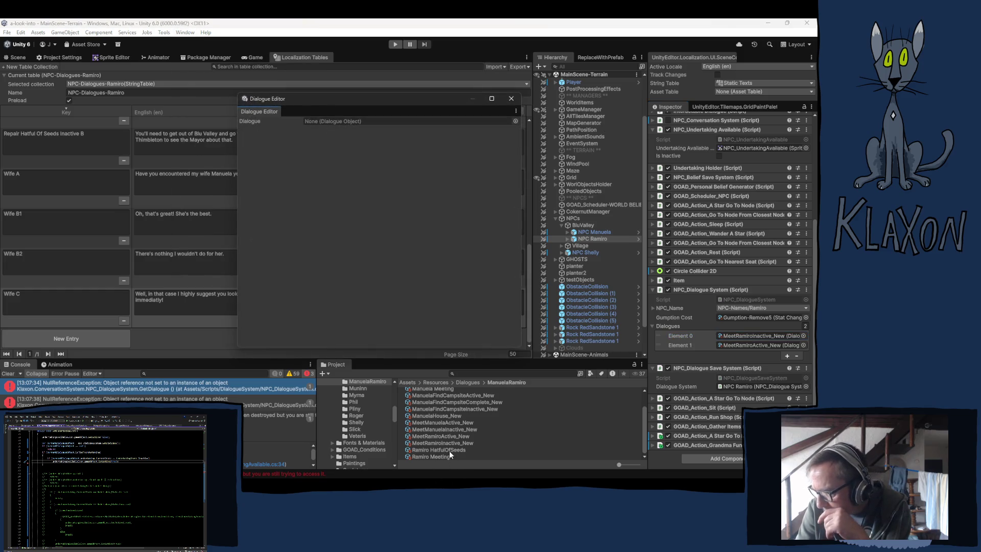
pyautogui.moveTo(440, 434)
pyautogui.mouseDown()
pyautogui.moveTo(344, 190)
pyautogui.moveTo(329, 123)
pyautogui.mouseUp()
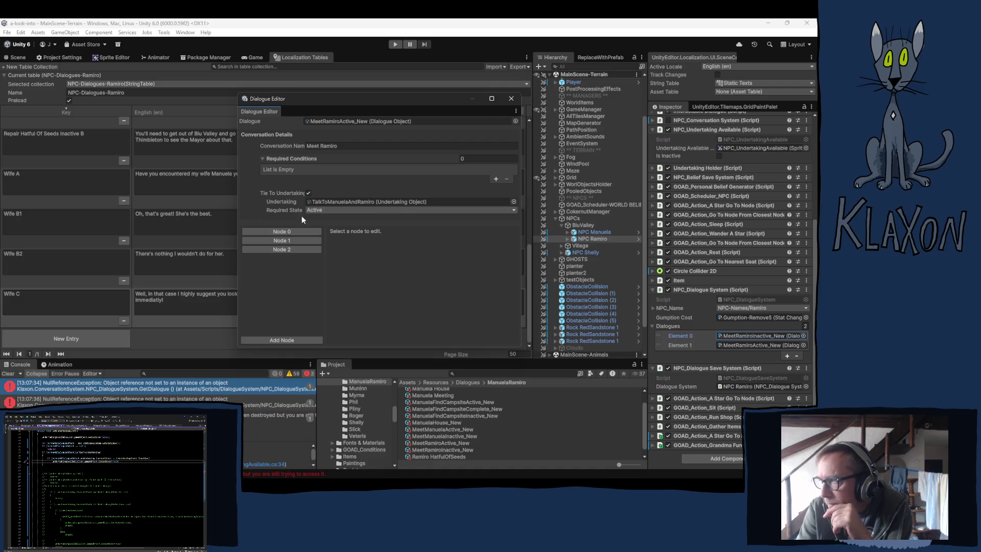
pyautogui.click(274, 230)
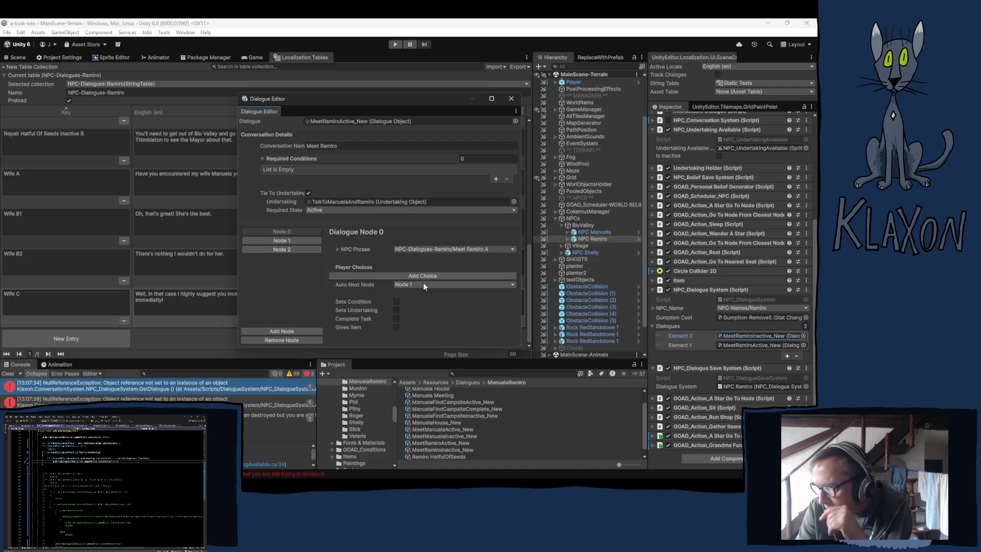
pyautogui.click(513, 249)
pyautogui.write('wife')
pyautogui.click(205, 186)
pyautogui.doubleClick(204, 186)
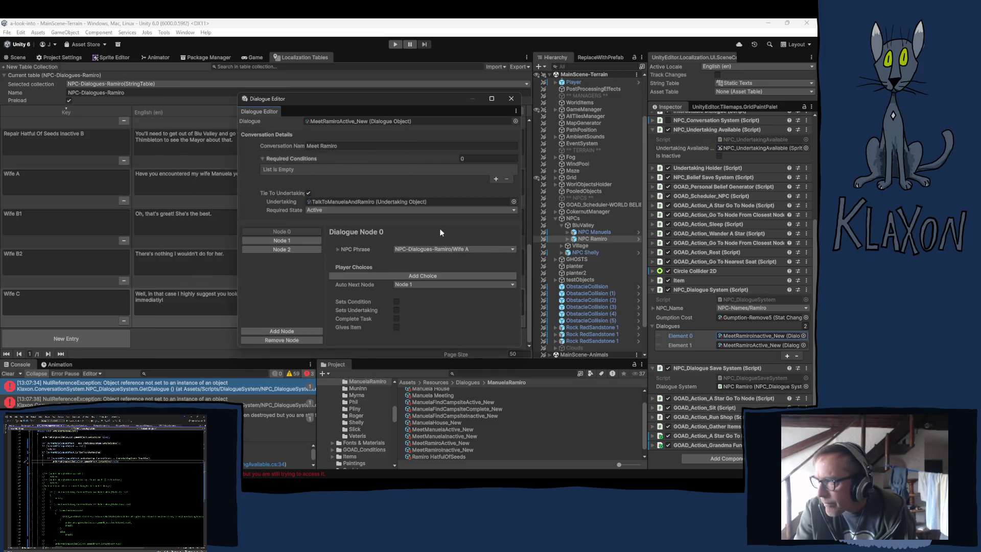
# Add two player choices to Node 0, send the first to Node 1, and add Node 3.
pyautogui.click(436, 275)
pyautogui.click(415, 306)
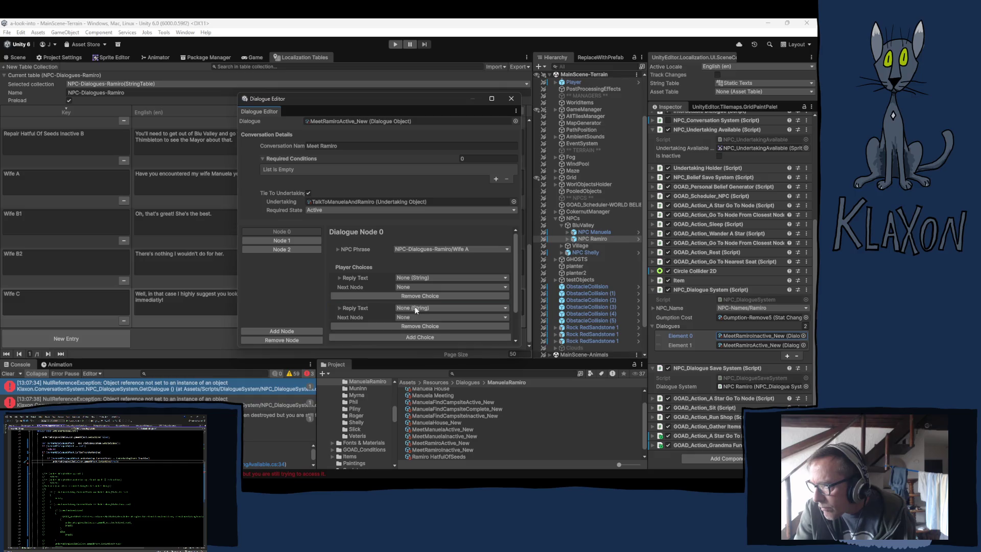
pyautogui.scroll(-3, 394, 308)
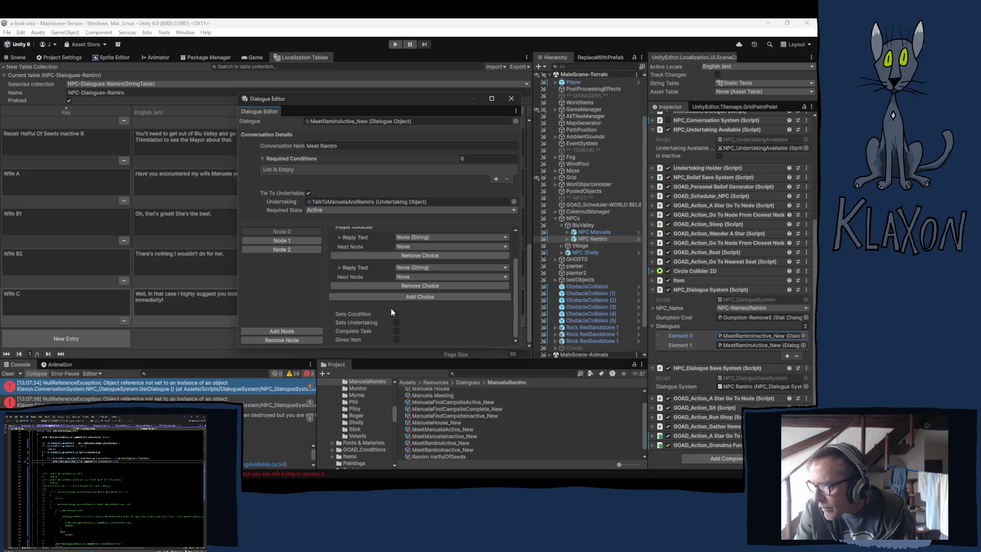
pyautogui.click(417, 246)
pyautogui.click(441, 265)
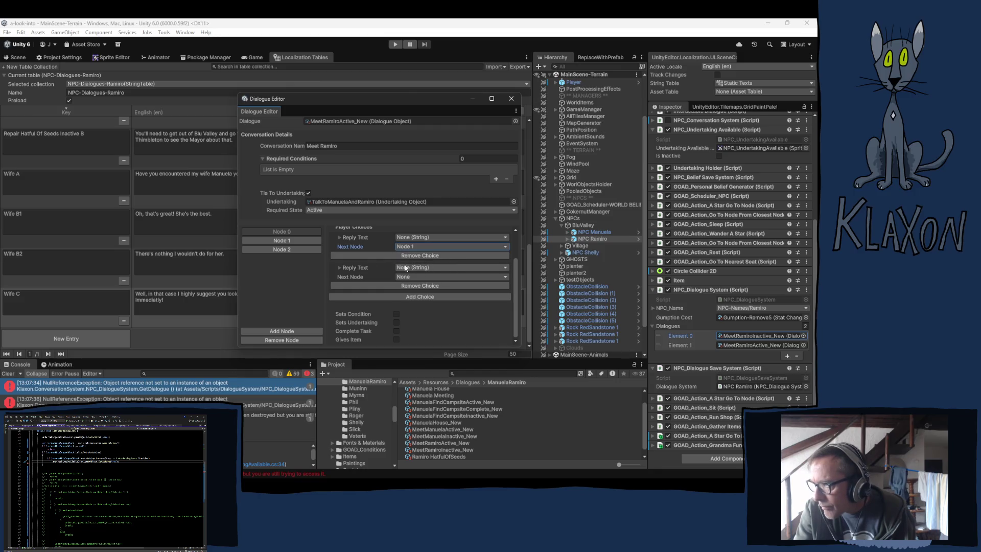
pyautogui.click(287, 331)
# Review the settings of Nodes 0 through 3 in the conversation.
pyautogui.click(280, 240)
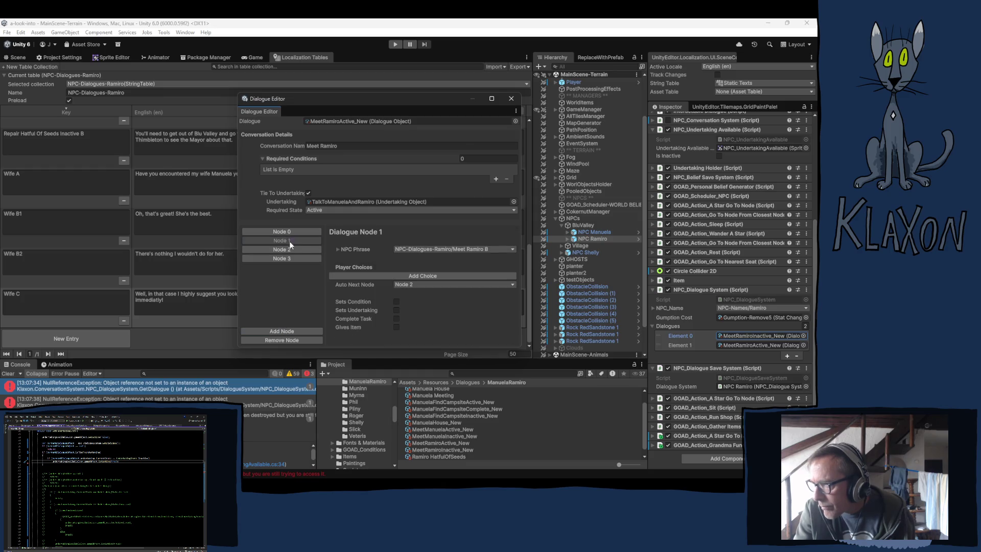
pyautogui.click(289, 233)
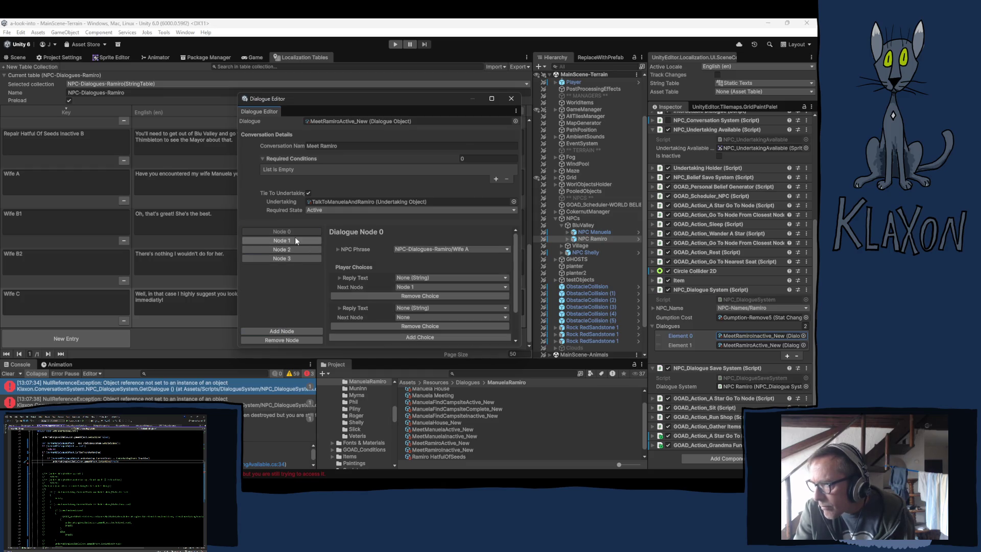
pyautogui.click(293, 241)
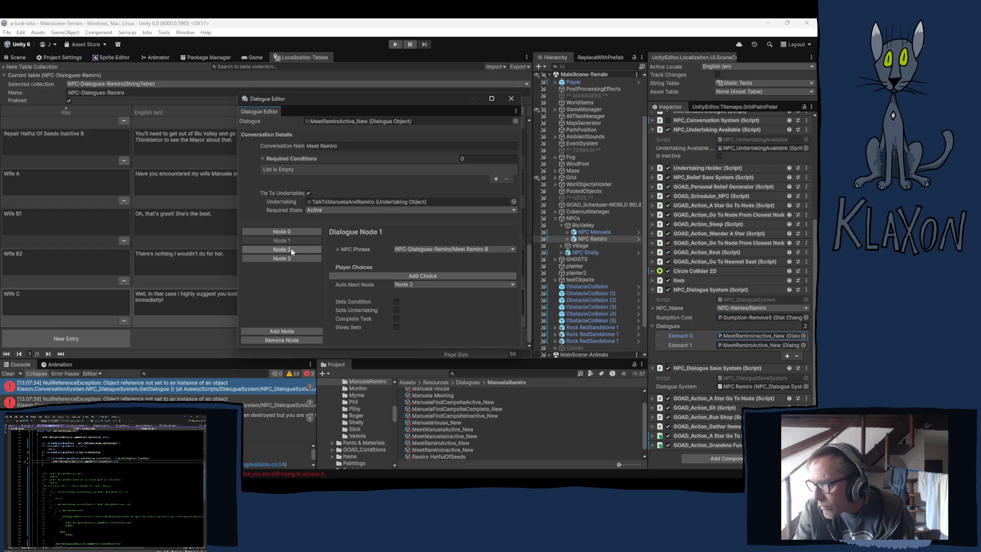
pyautogui.click(293, 231)
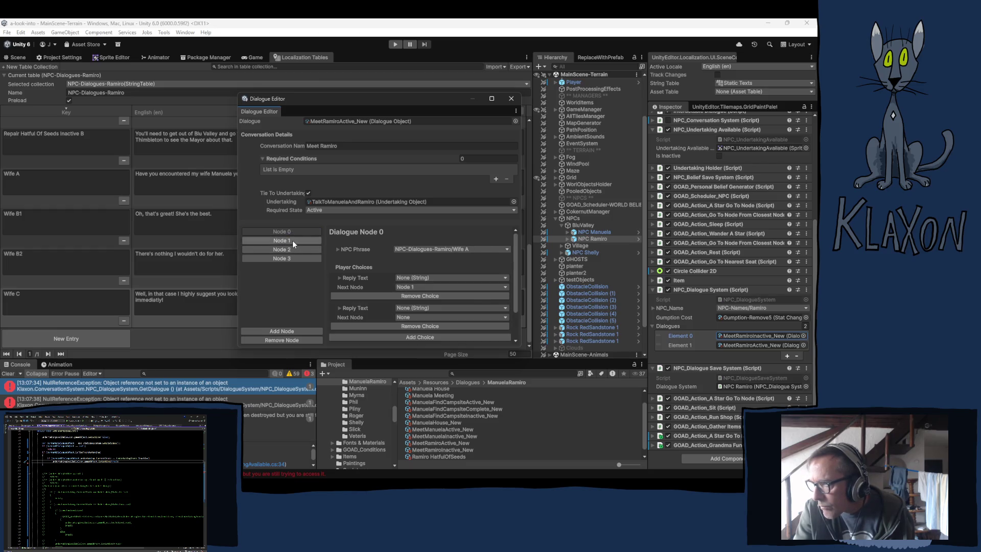
pyautogui.click(293, 240)
pyautogui.click(295, 249)
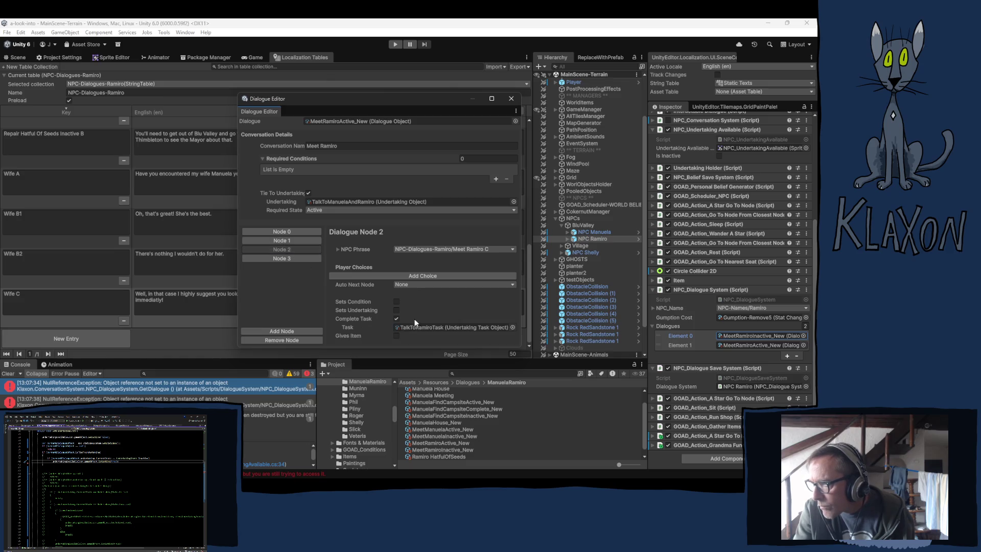
pyautogui.click(305, 258)
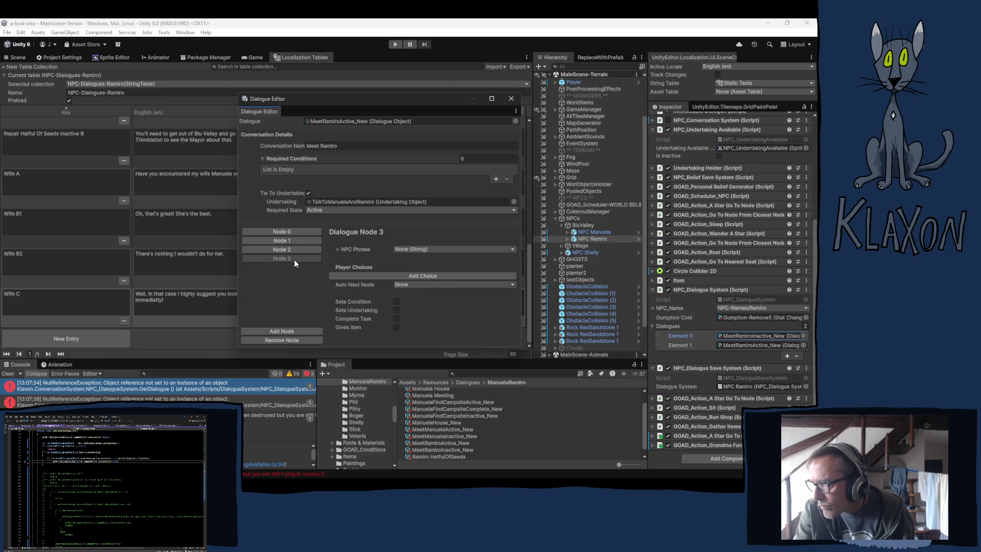
# Point Node 0's second choice to Node 3, then begin choosing Node 1's phrase.
pyautogui.click(293, 232)
pyautogui.click(424, 318)
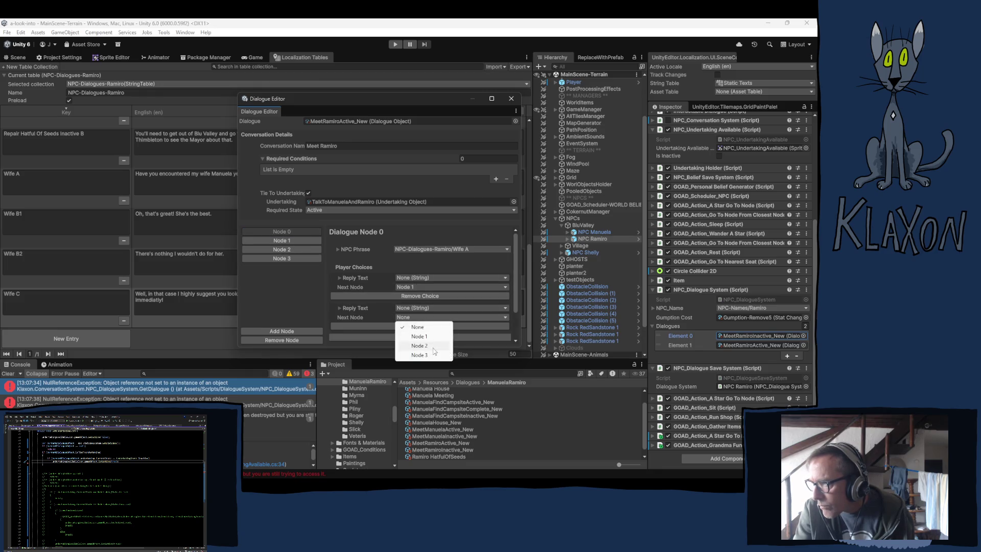
pyautogui.click(420, 357)
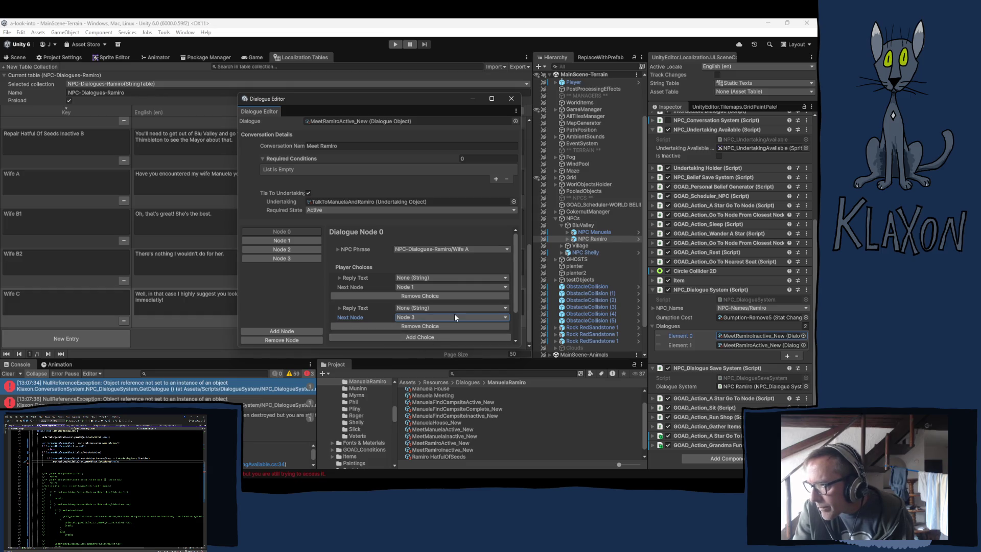
pyautogui.click(282, 240)
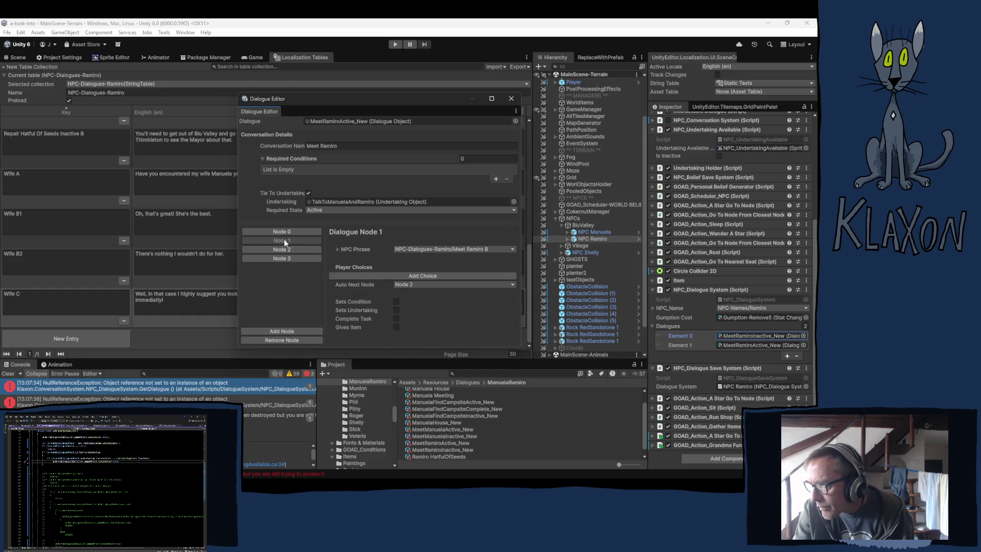
pyautogui.click(468, 250)
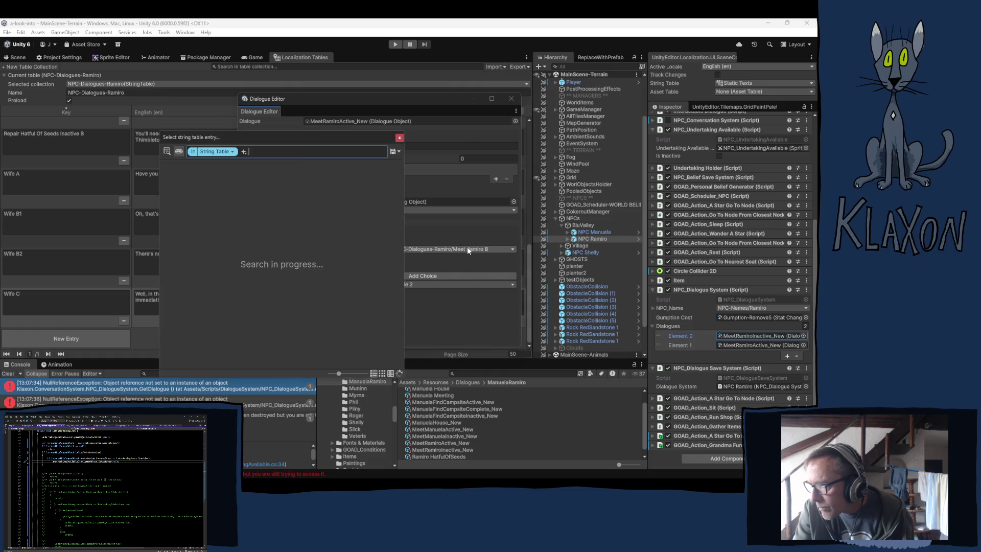
# Set Node 1's phrase to Wife B1 and Node 2's phrase to Wife B2.
pyautogui.write('wife')
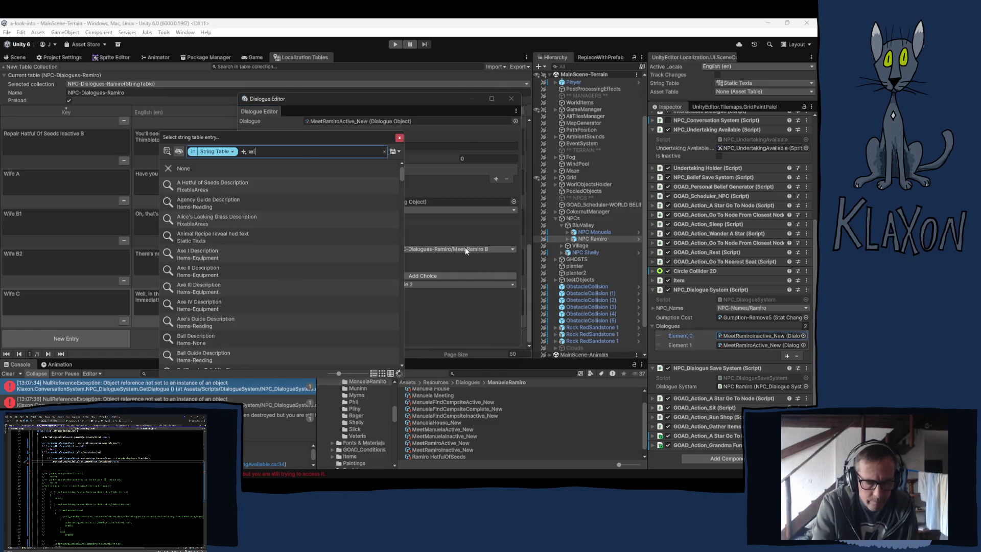
pyautogui.press('Down')
pyautogui.press('Down')
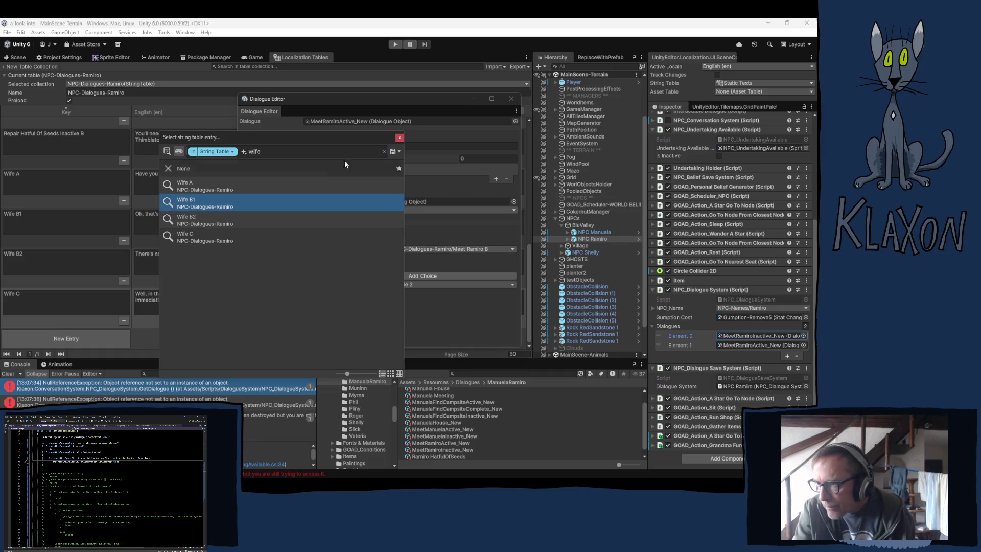
pyautogui.press('Return')
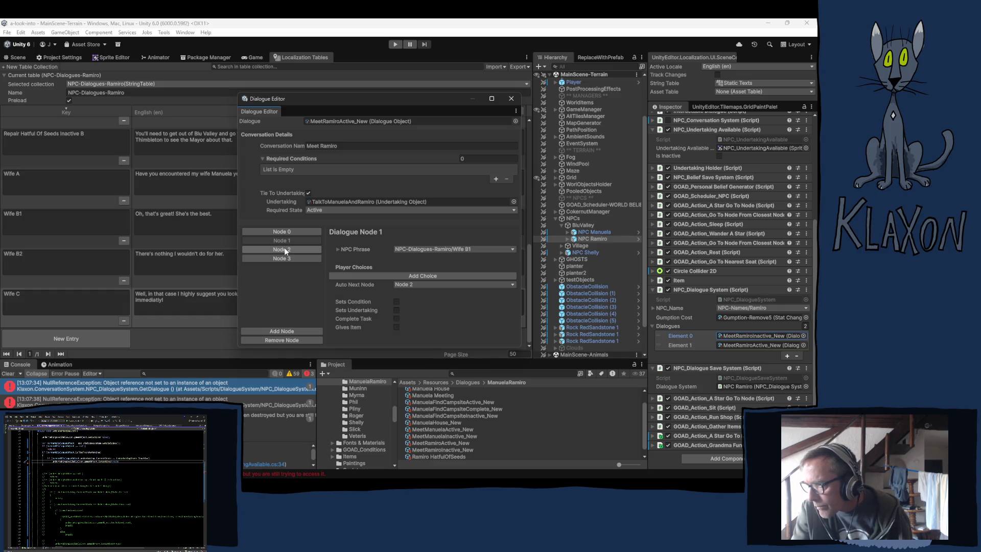
pyautogui.click(288, 249)
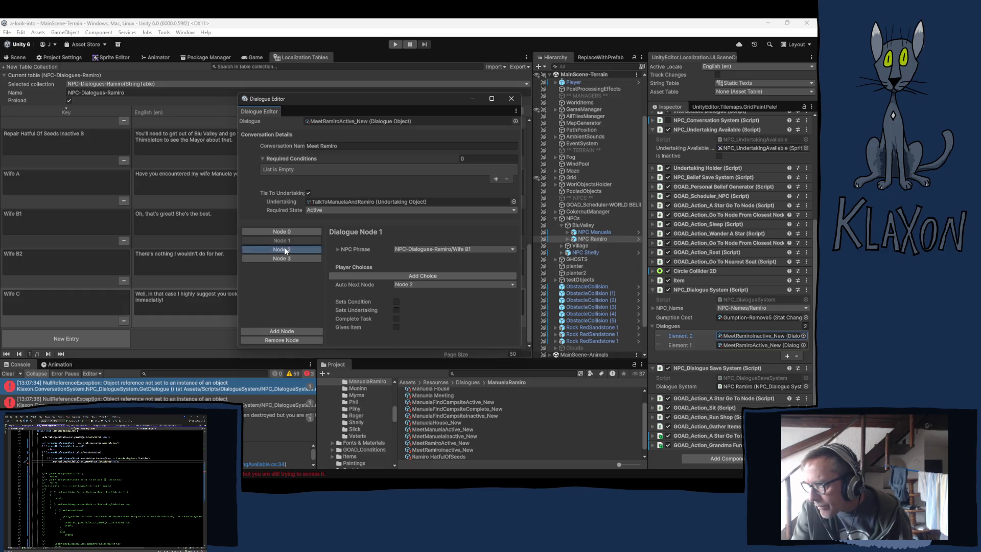
pyautogui.click(455, 246)
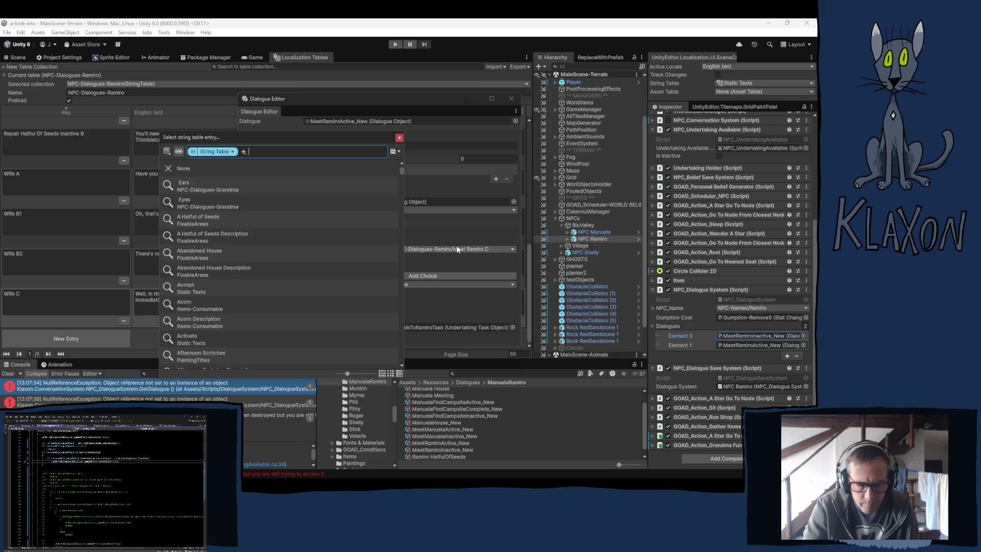
pyautogui.write('wife')
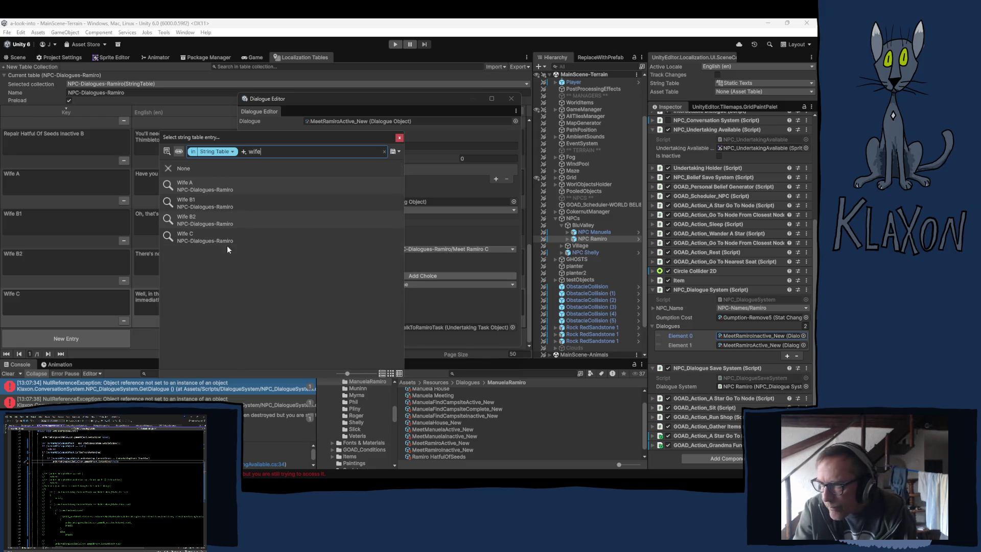
pyautogui.click(190, 221)
pyautogui.click(399, 138)
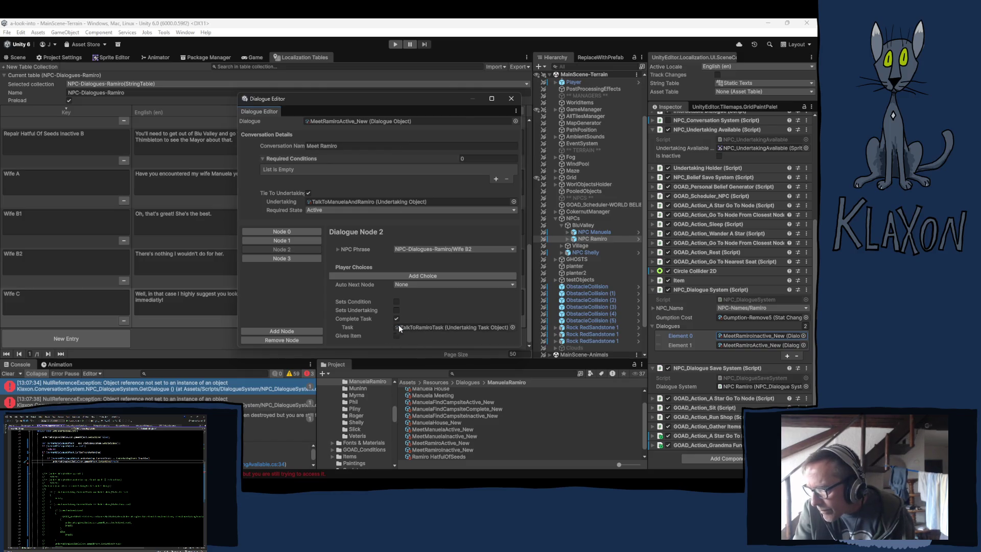
# Give Node 3 the Wife C phrase and make it complete TalkToRamiroTask.
pyautogui.click(282, 258)
pyautogui.click(395, 319)
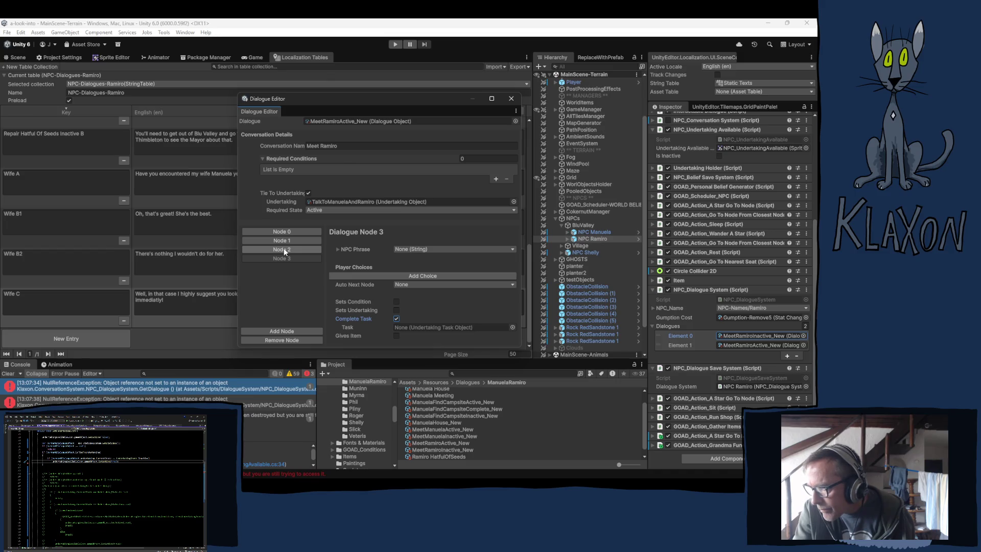
pyautogui.click(412, 250)
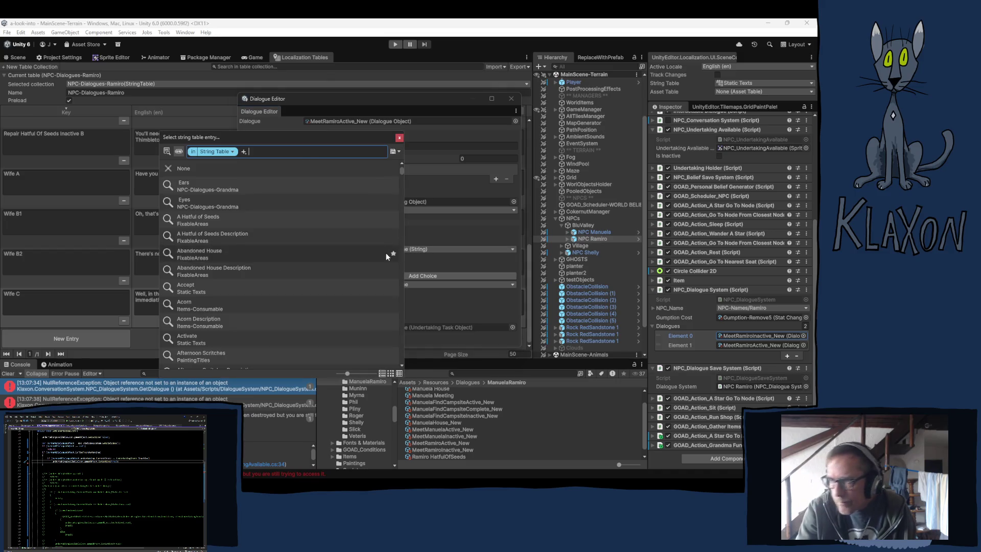
pyautogui.write('wife')
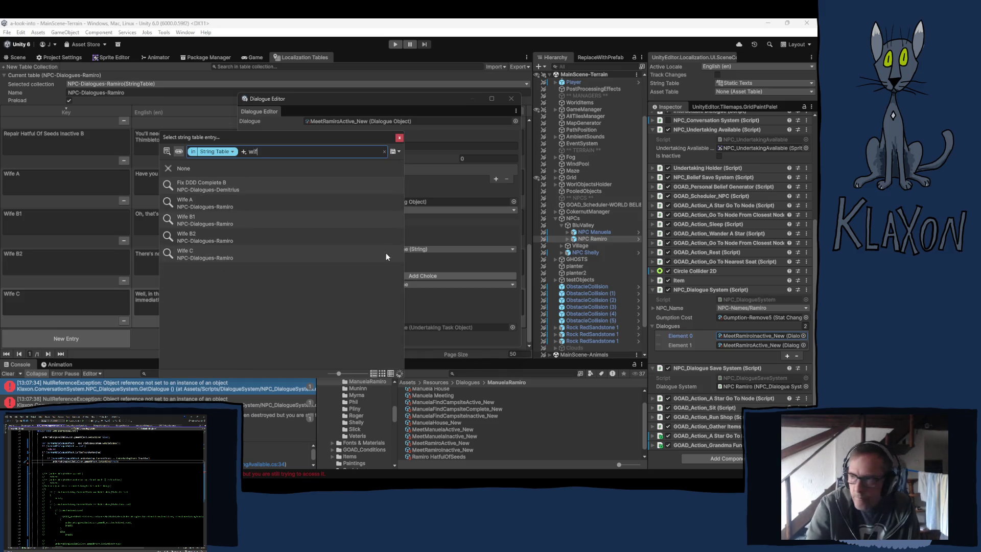
pyautogui.click(184, 236)
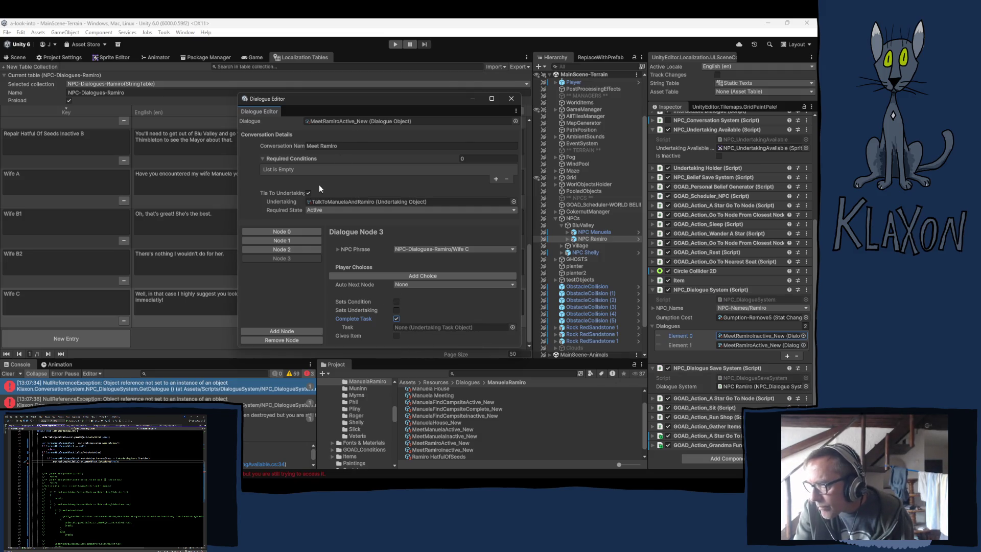
pyautogui.click(334, 203)
pyautogui.moveTo(430, 405)
pyautogui.mouseDown()
pyautogui.moveTo(460, 329)
pyautogui.moveTo(474, 333)
pyautogui.mouseUp()
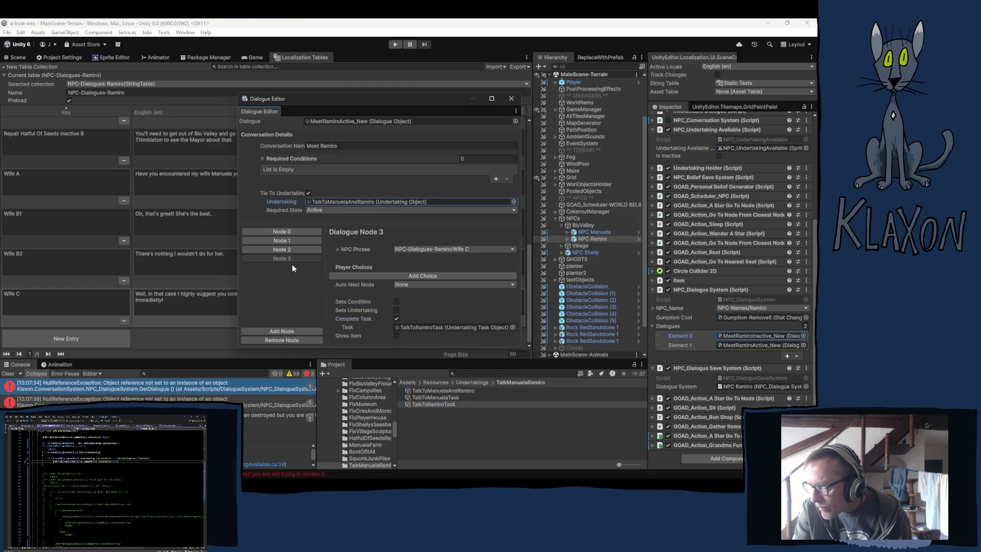
pyautogui.click(284, 250)
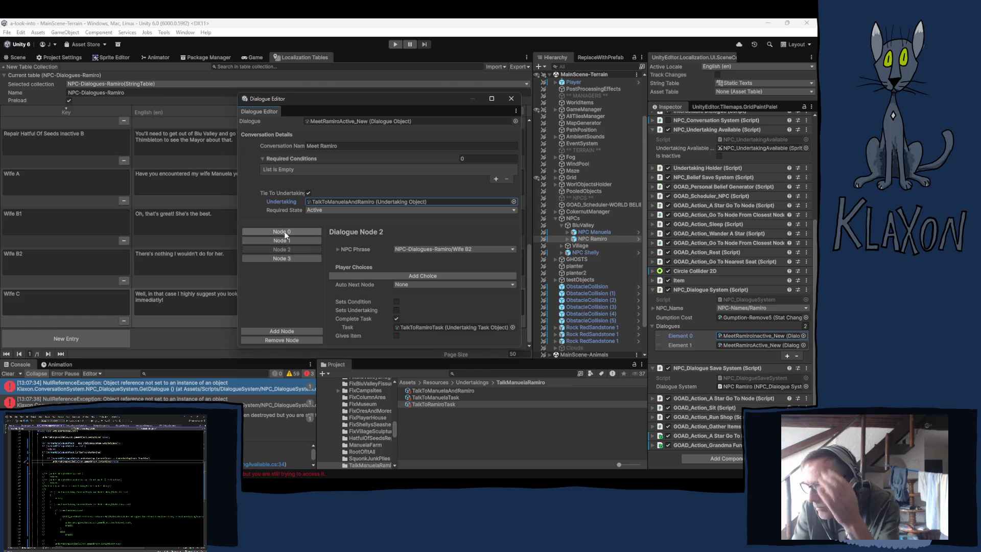
# Set Node 0's first choice reply text to Player Responses/Yes.
pyautogui.click(284, 233)
pyautogui.scroll(-1, 399, 306)
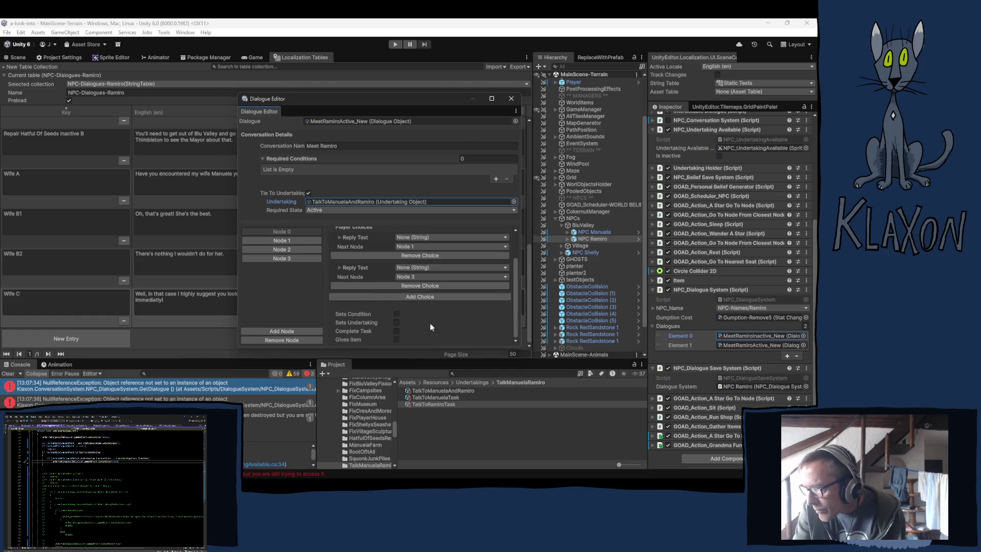
pyautogui.click(282, 240)
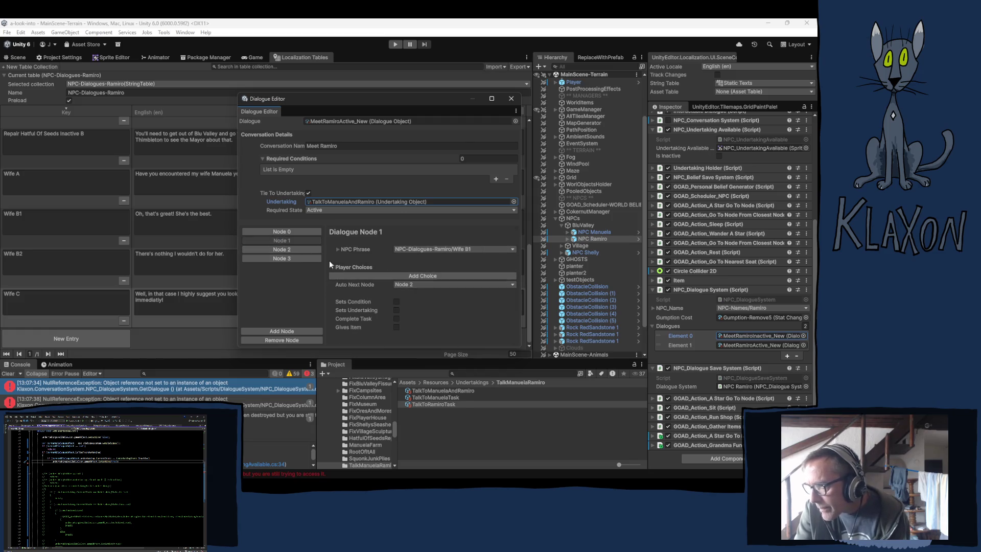
pyautogui.click(293, 232)
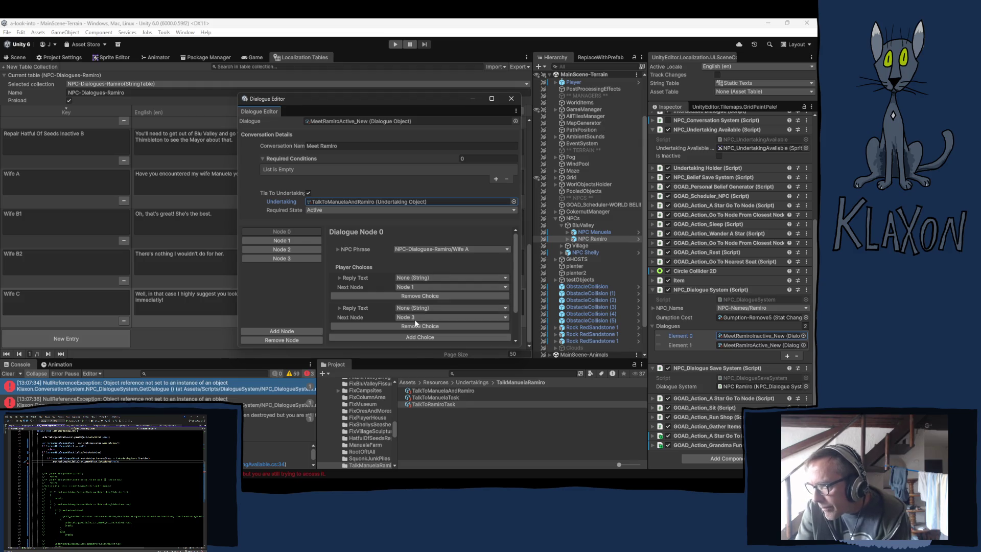
pyautogui.click(422, 277)
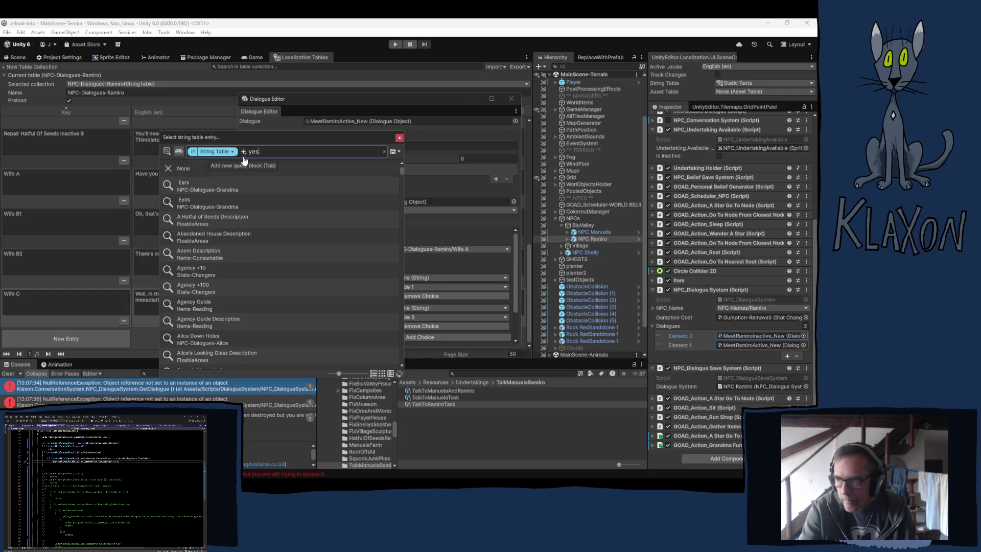
pyautogui.write('es')
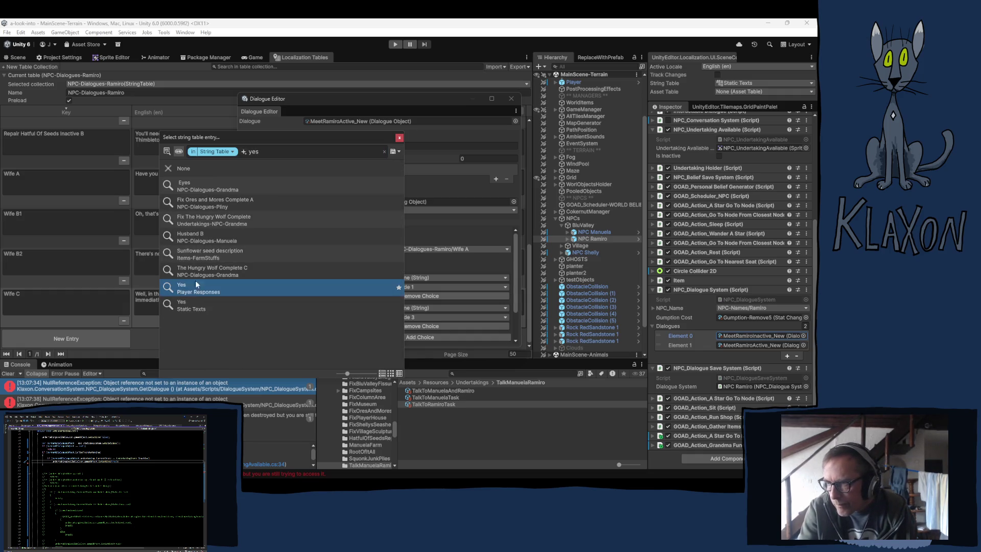
pyautogui.click(400, 139)
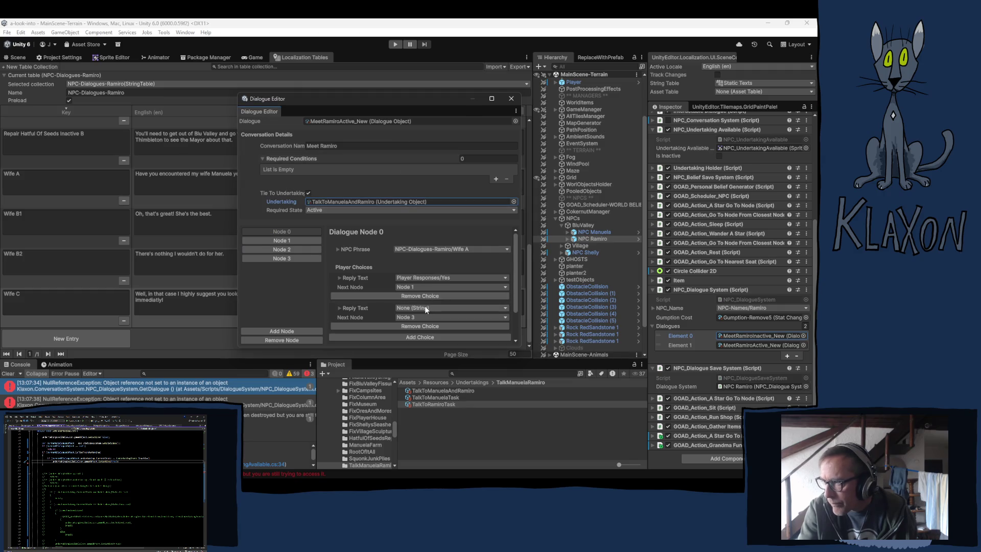
# Set Node 0's second choice reply text to Player Responses/No.
pyautogui.click(413, 307)
pyautogui.write('no')
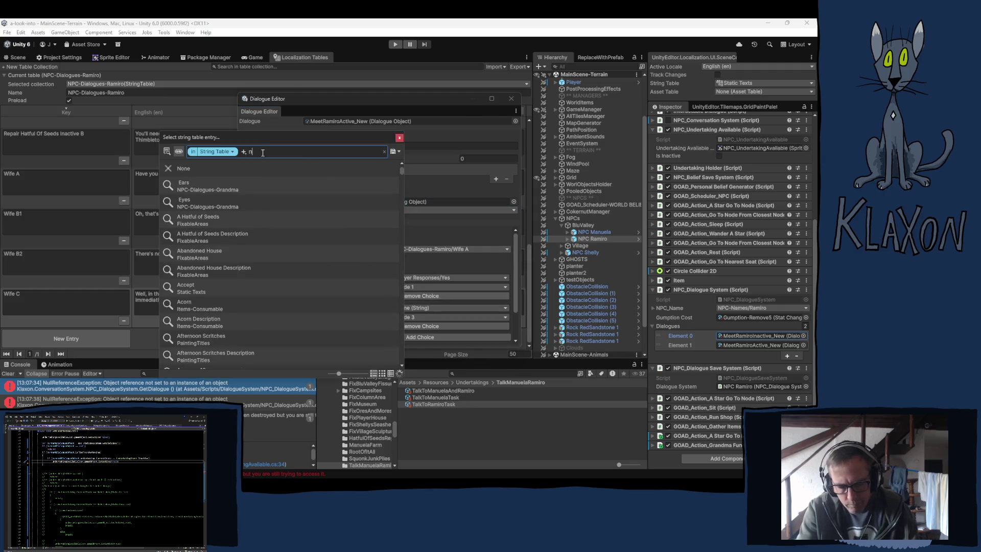
pyautogui.scroll(-15, 244, 260)
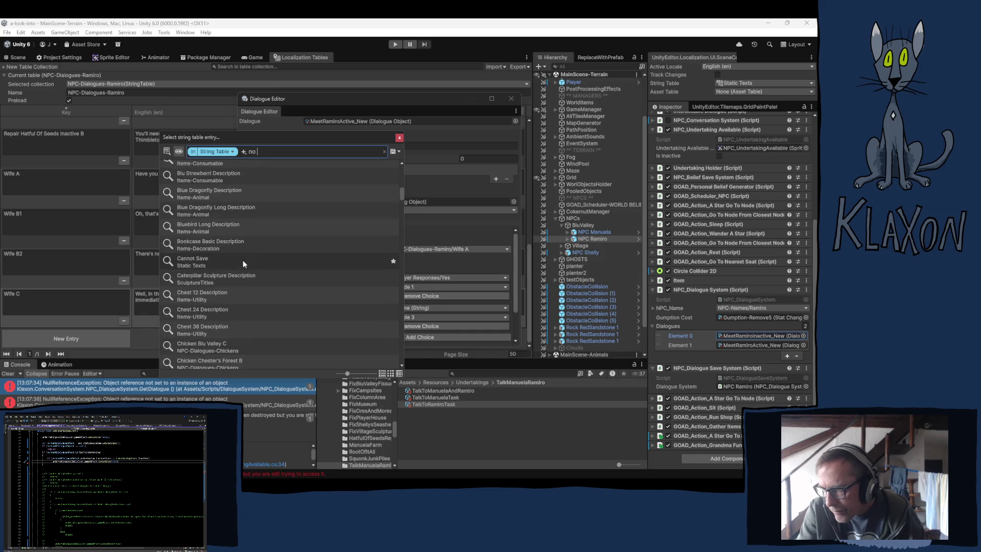
pyautogui.scroll(-15, 245, 258)
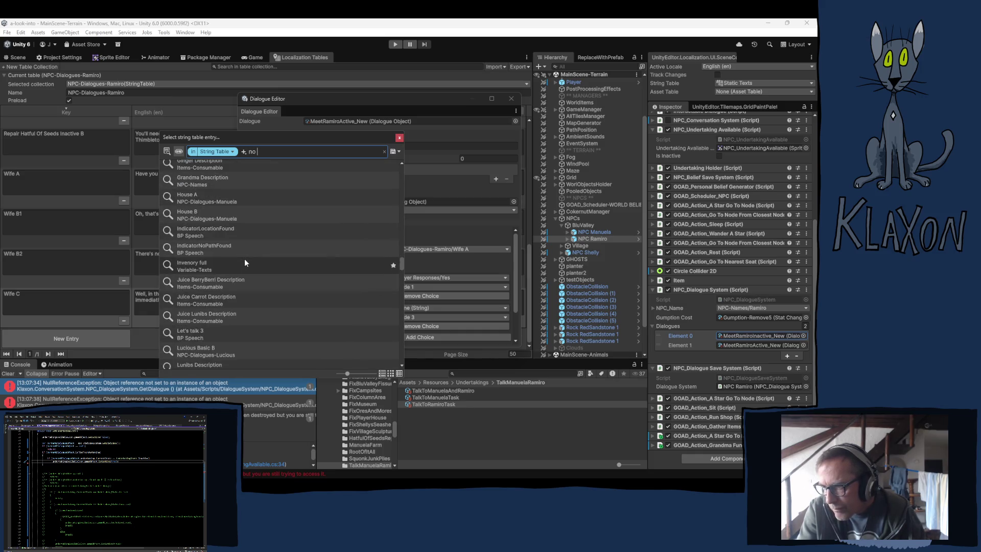
pyautogui.scroll(-5, 240, 261)
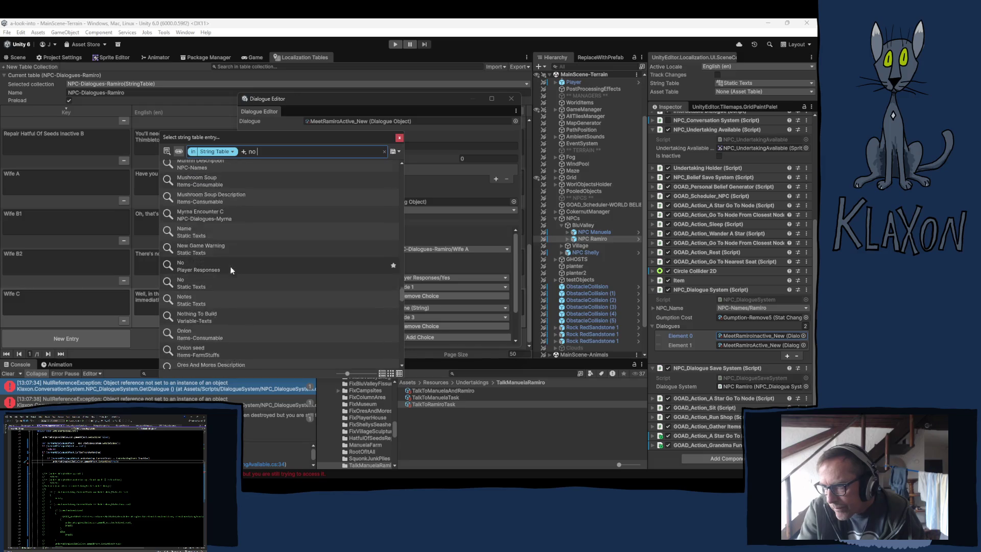
pyautogui.click(179, 243)
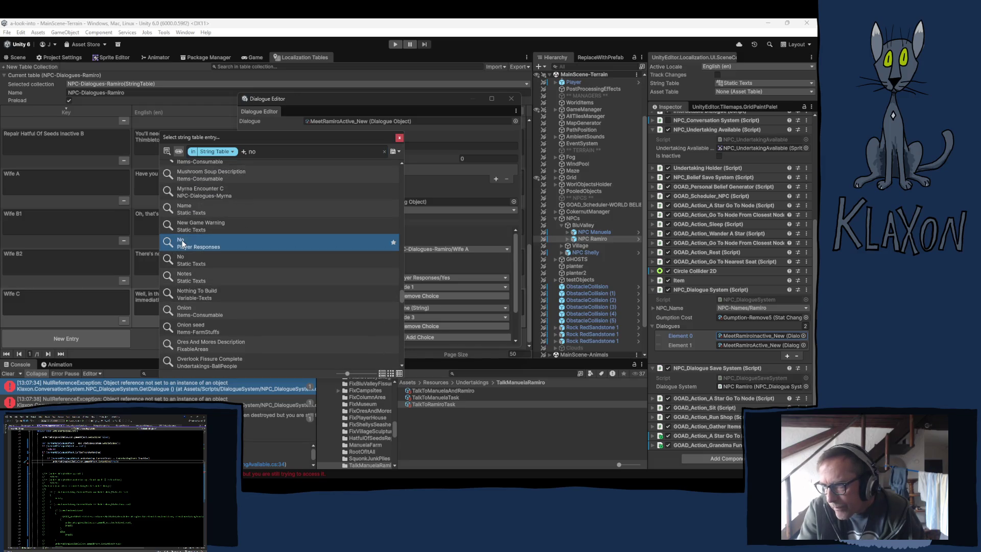
pyautogui.click(397, 136)
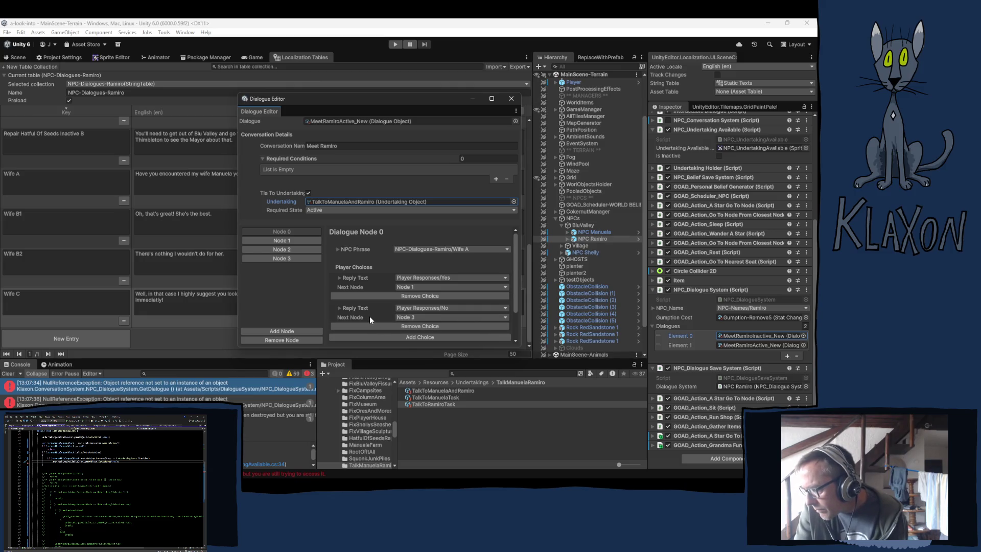
pyautogui.scroll(-3, 373, 303)
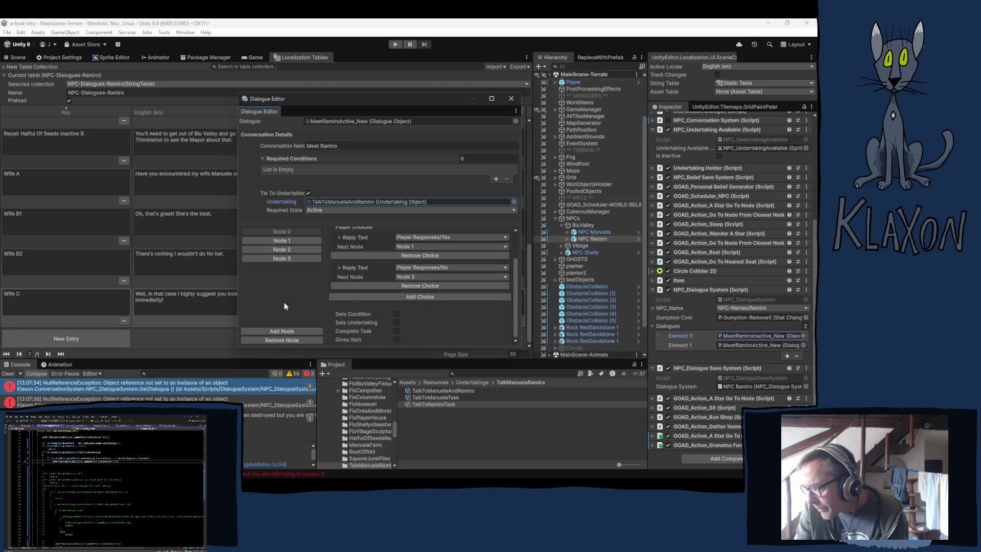
pyautogui.click(287, 249)
pyautogui.click(293, 233)
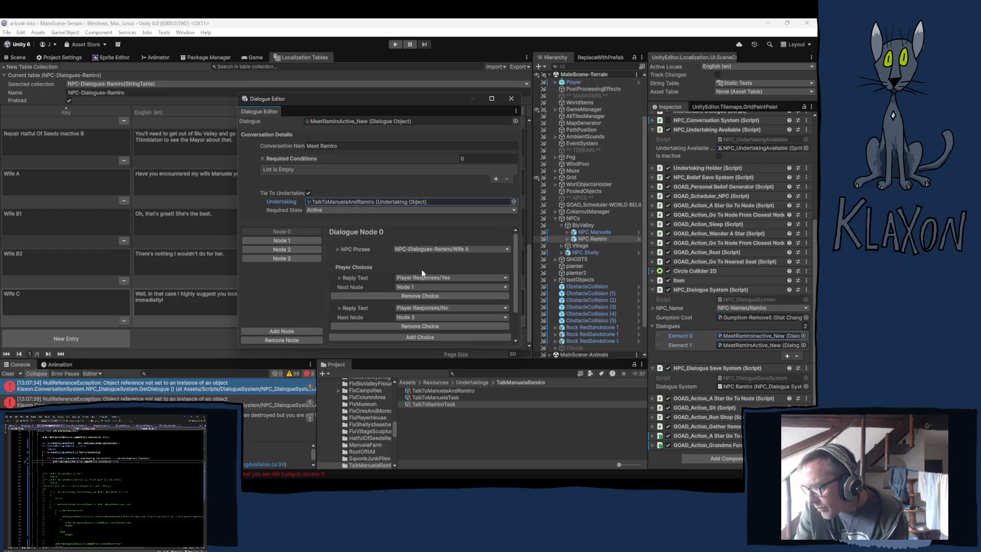
pyautogui.click(284, 240)
pyautogui.click(285, 250)
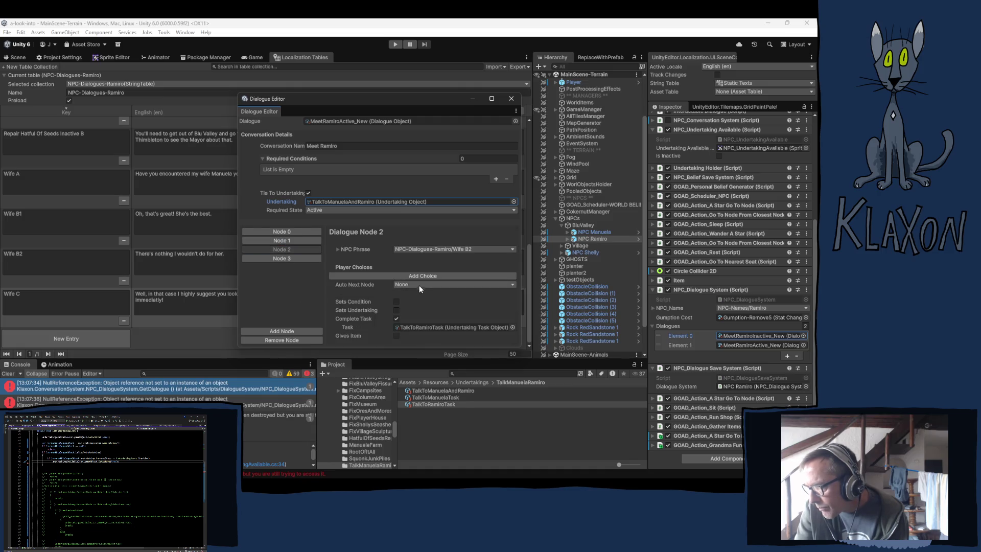
pyautogui.click(294, 260)
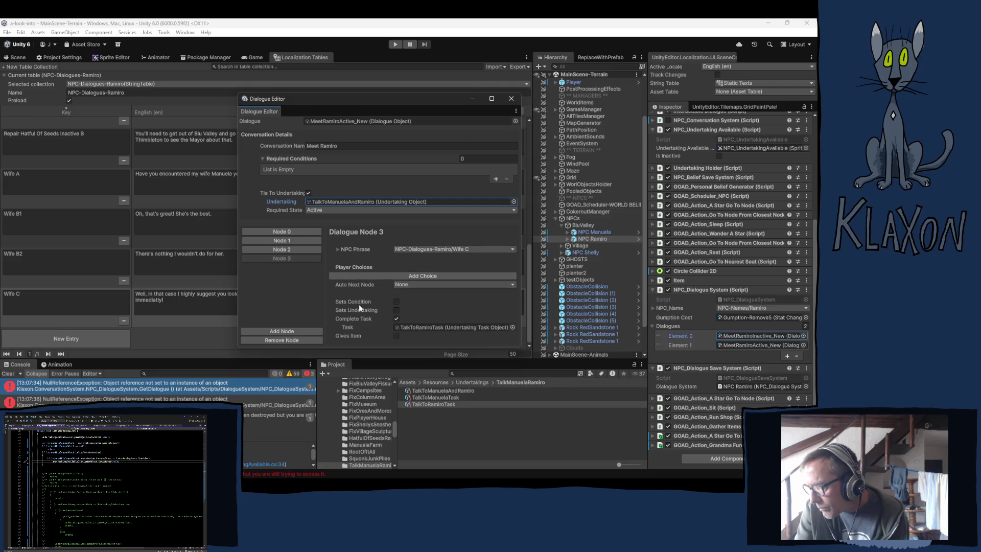
pyautogui.click(509, 96)
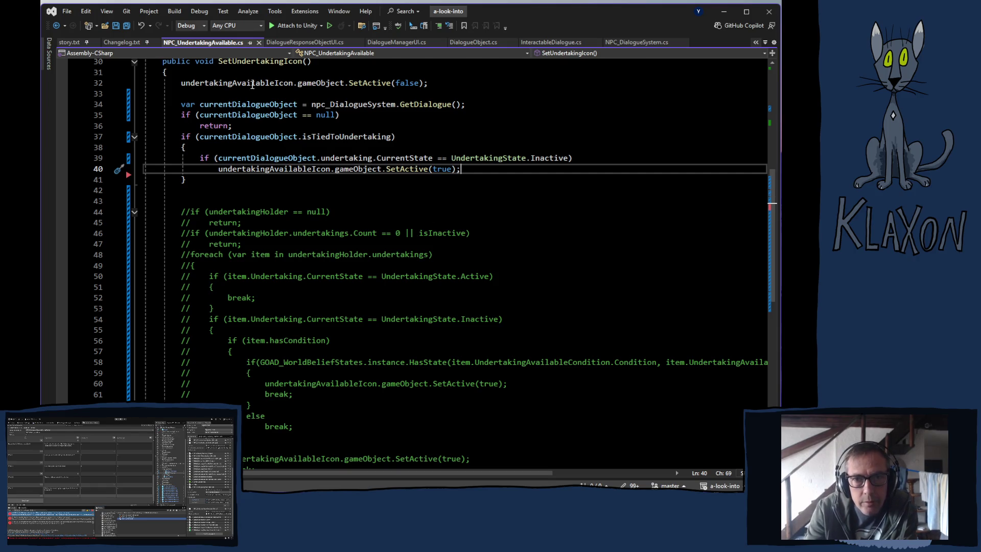
# In NPC_DialogueSystem.cs, highlight worldBeliefStates in GetDialogue and scroll up to its declaration.
pyautogui.click(325, 43)
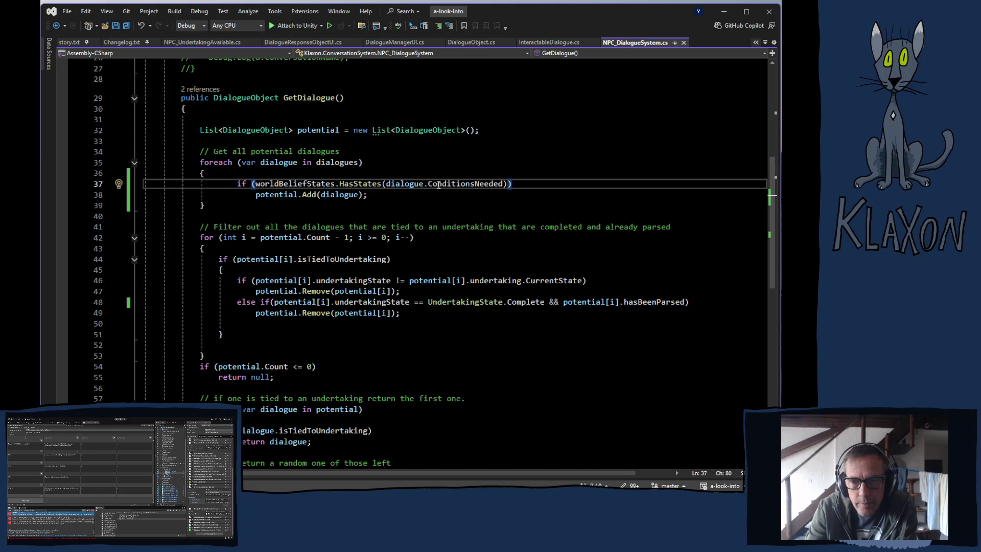
pyautogui.moveTo(449, 184)
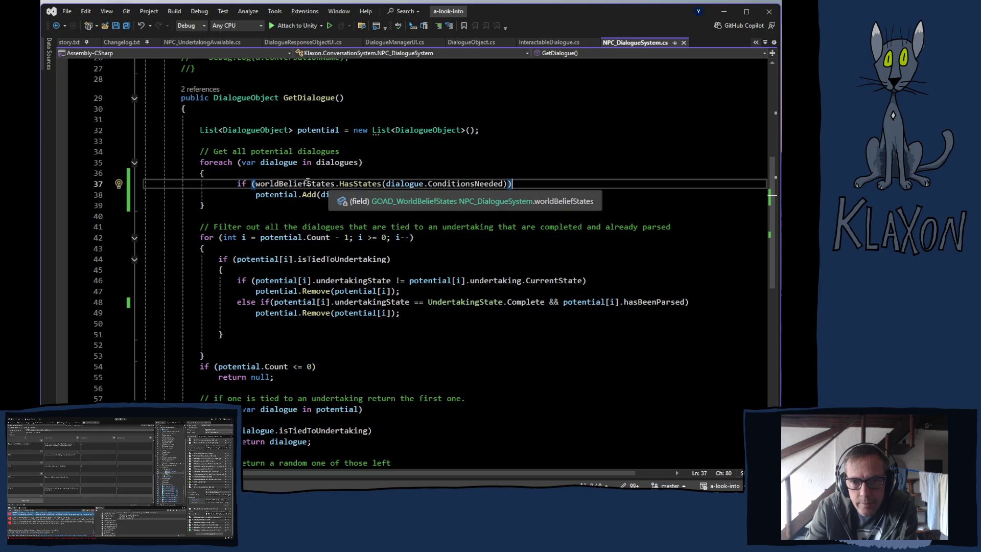
pyautogui.moveTo(255, 184); pyautogui.dragTo(335, 184)
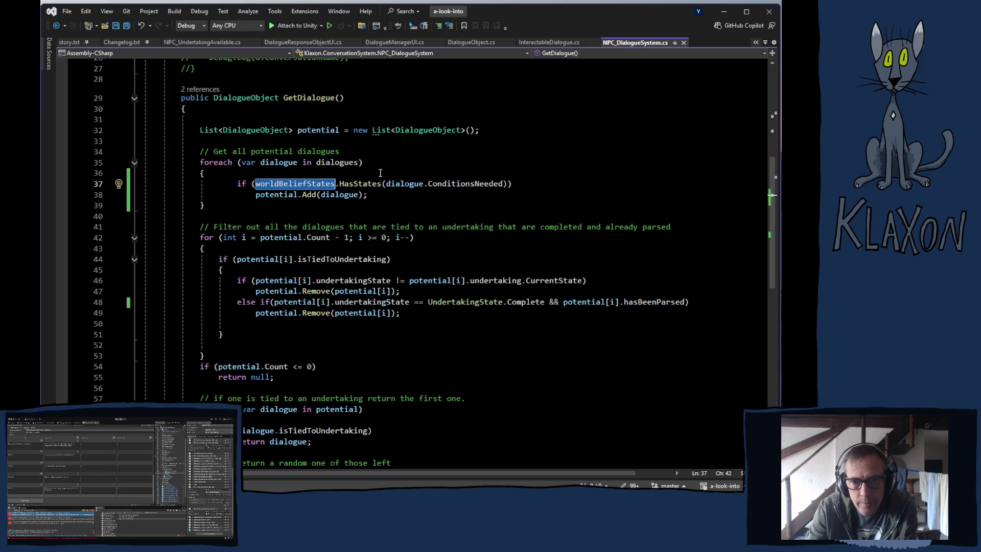
pyautogui.scroll(7, 378, 189)
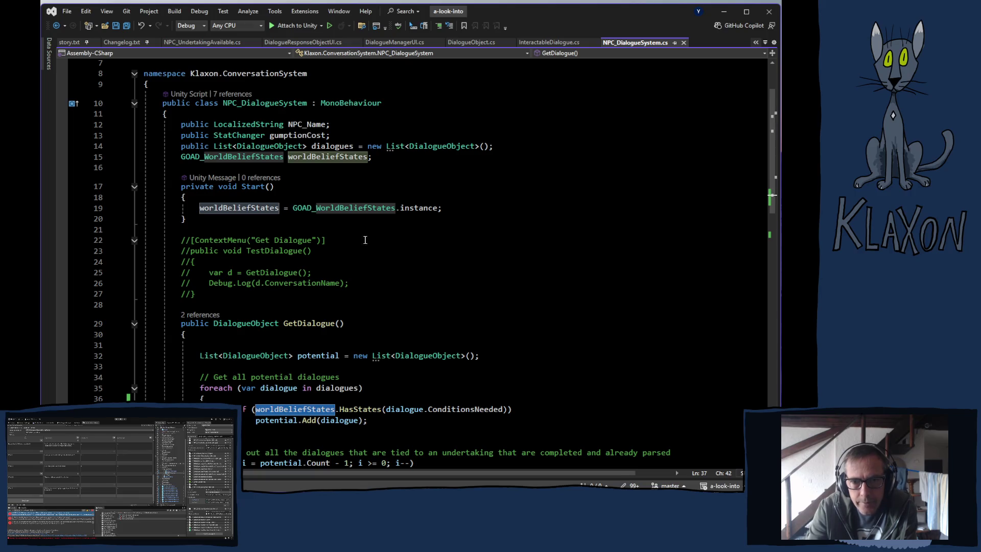
# Make Start an IEnumerator with a yield return, importing System.Collections.
pyautogui.doubleClick(228, 187)
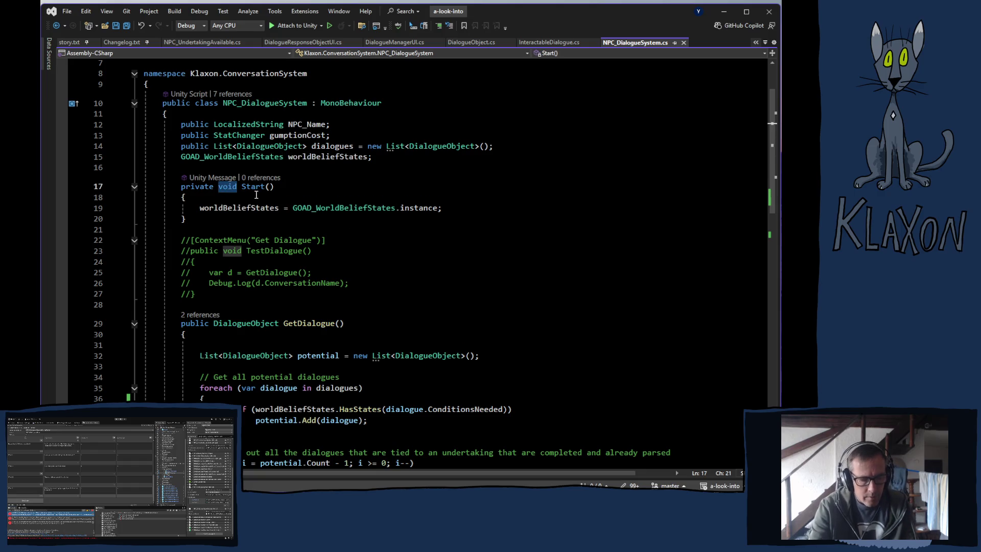
pyautogui.write('I')
pyautogui.write('enu')
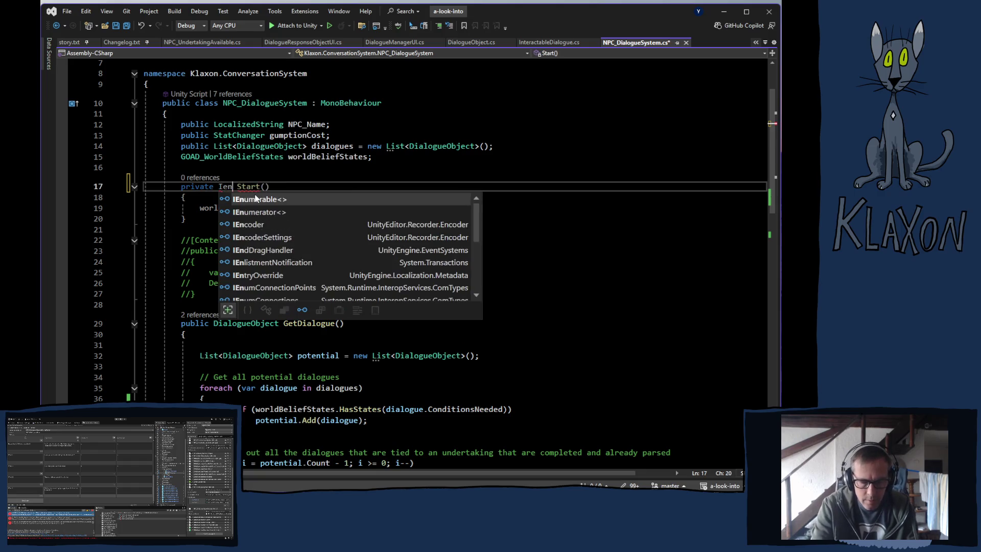
pyautogui.press('Tab')
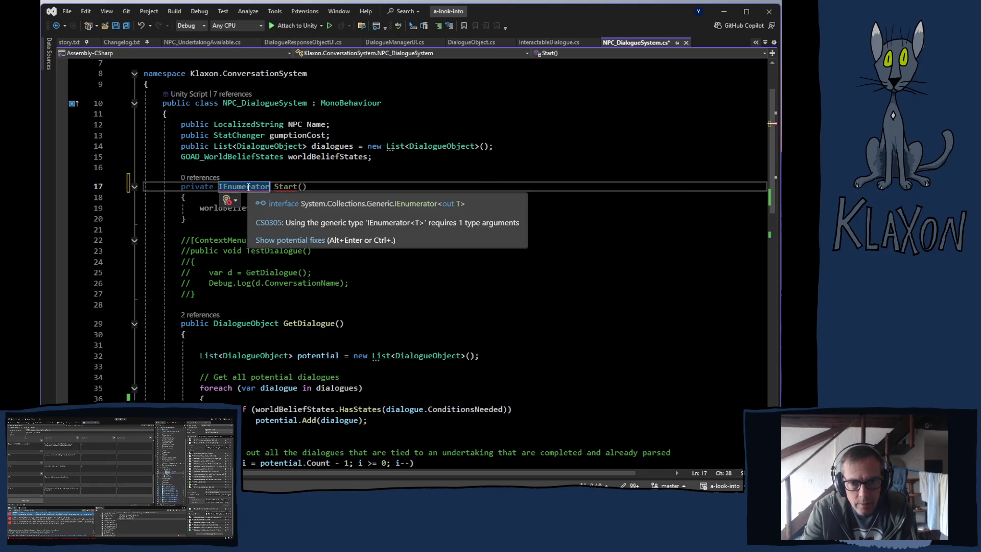
pyautogui.click(289, 241)
pyautogui.click(272, 220)
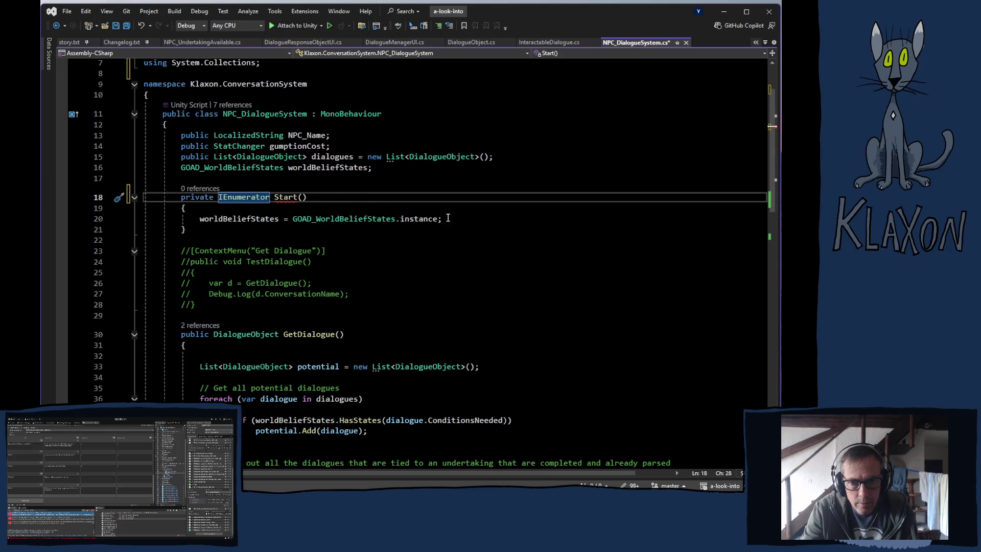
pyautogui.click(393, 208)
pyautogui.press('Return')
pyautogui.write('y')
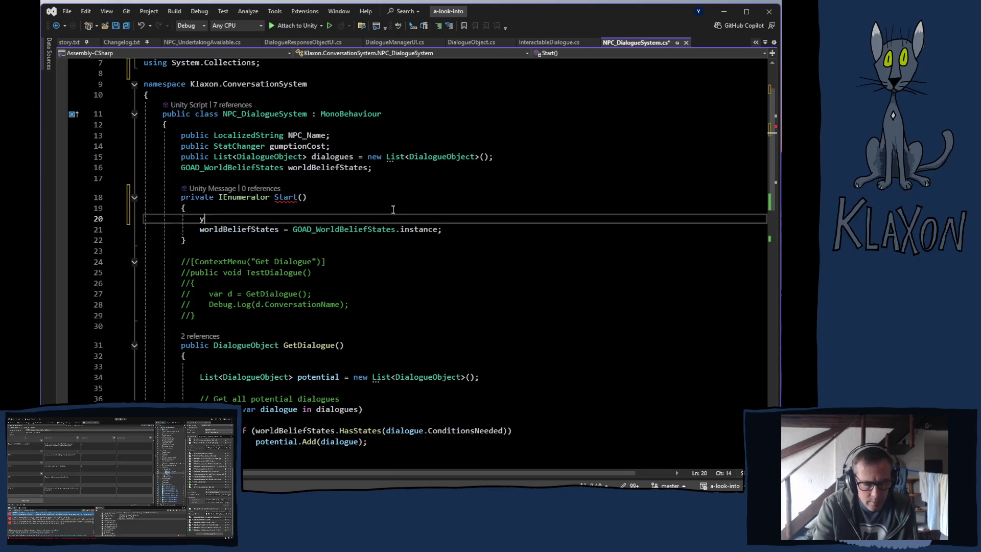
pyautogui.write('ield ret')
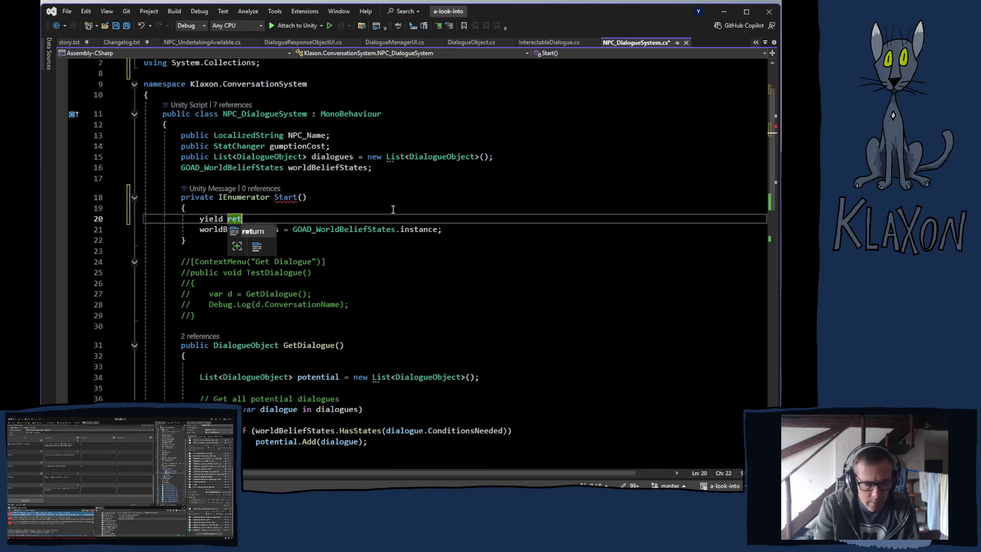
pyautogui.write('urn')
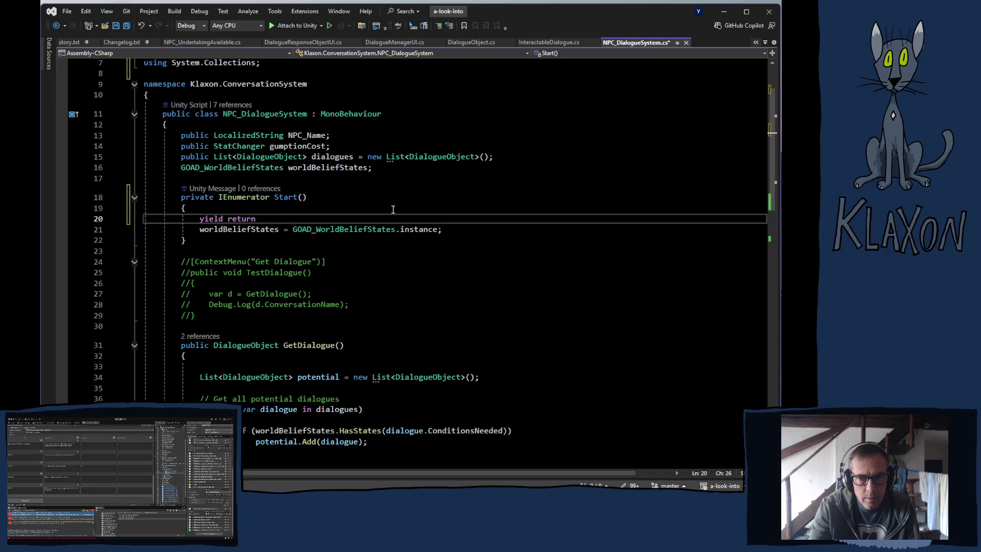
# Revert Start to void, delete the yield return line, save, and return to Unity.
pyautogui.click(238, 198)
pyautogui.doubleClick(239, 198)
pyautogui.write('void')
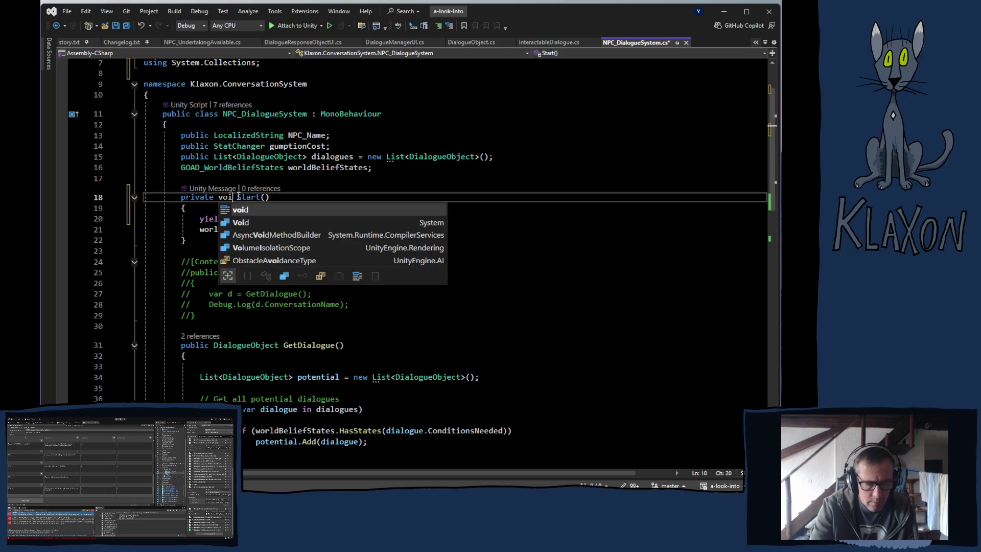
pyautogui.moveTo(199, 219); pyautogui.dragTo(255, 219)
pyautogui.press('Delete')
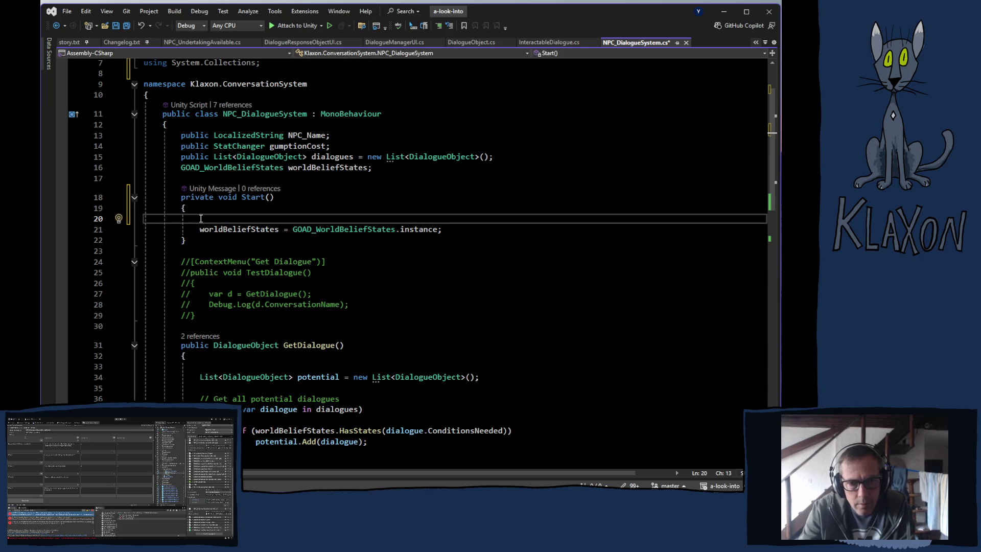
pyautogui.press('Delete')
pyautogui.press('BackSpace')
pyautogui.press('BackSpace')
pyautogui.press('BackSpace')
pyautogui.press('BackSpace')
pyautogui.press('BackSpace')
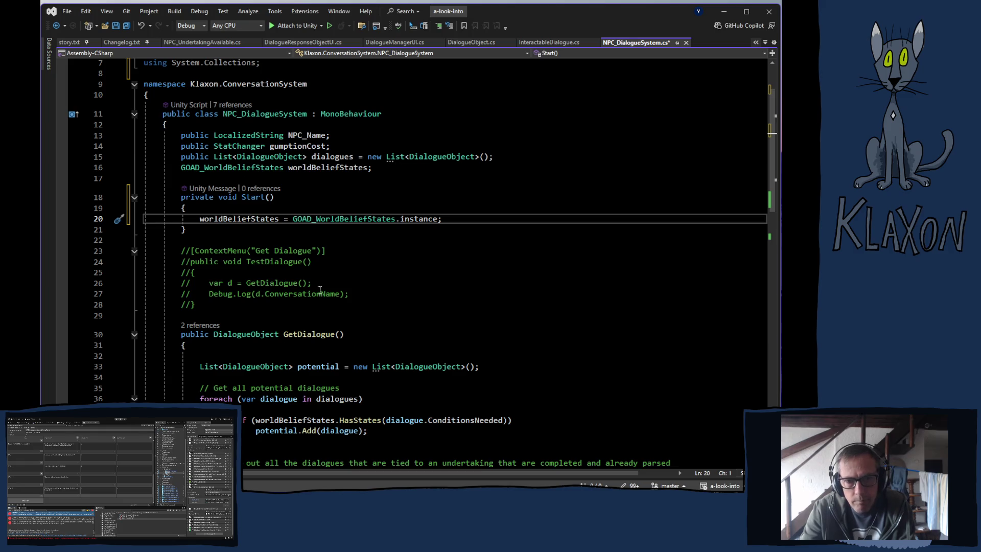
pyautogui.hotkey('ctrl', 's')
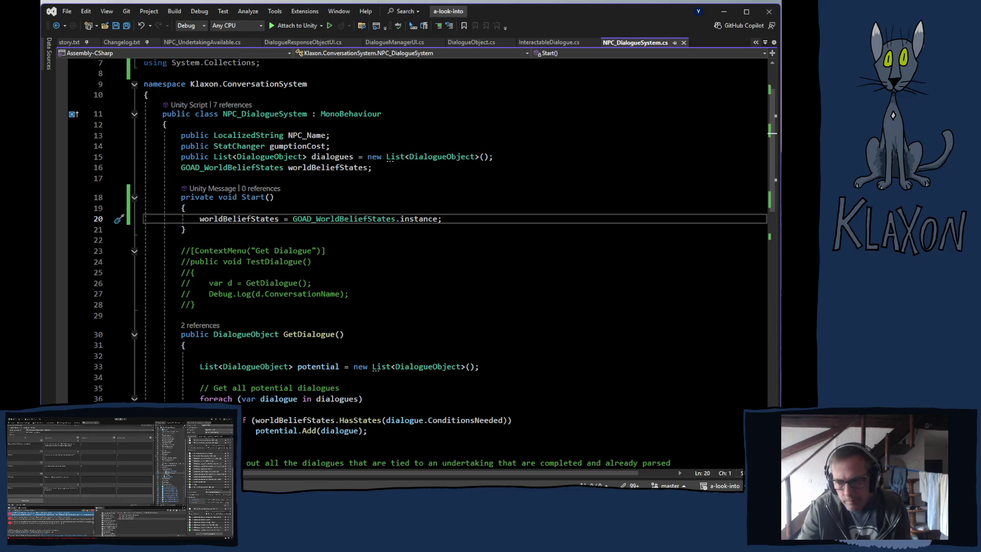
pyautogui.hotkey('alt', 'Tab')
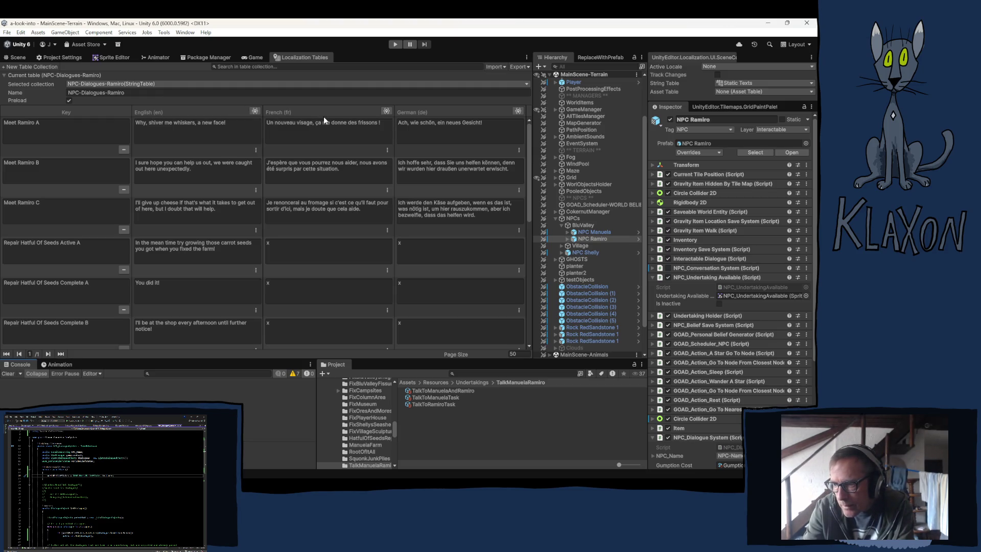
# Play-test the game, stop Play mode, and go back to the Scene view.
pyautogui.click(392, 45)
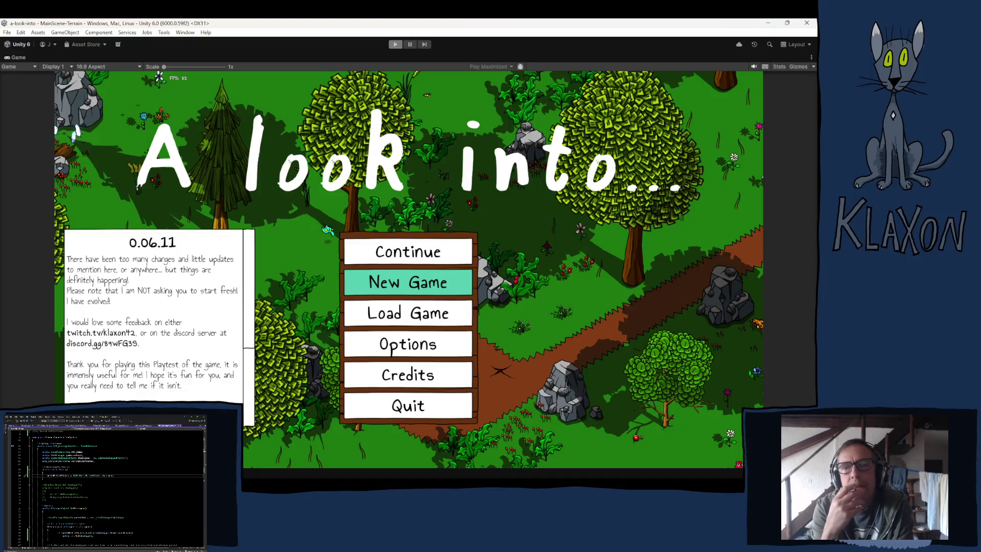
pyautogui.hotkey('ctrl', 'p')
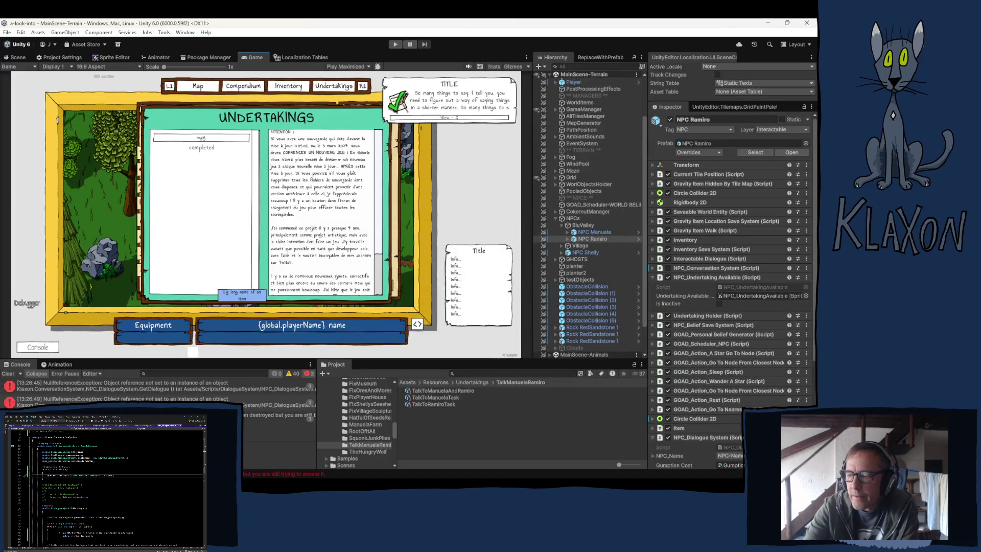
pyautogui.click(18, 57)
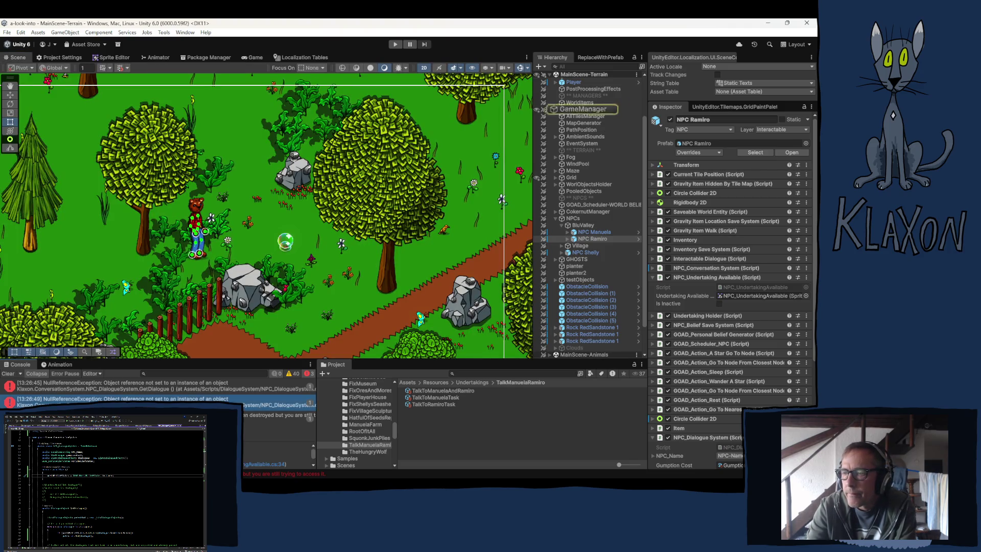
# Read through the Console stack trace and select the first NullReferenceException error.
pyautogui.scroll(-3, 276, 456)
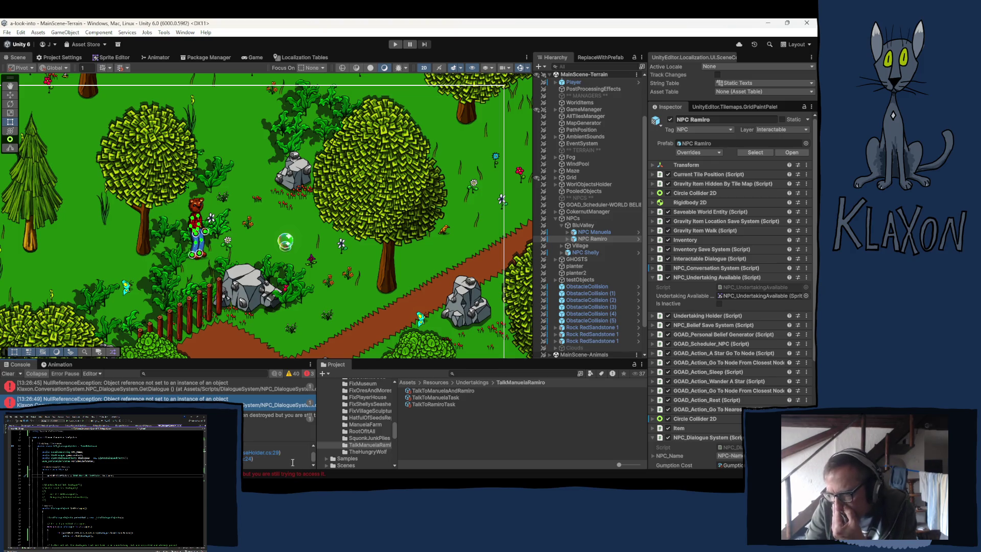
pyautogui.scroll(1, 276, 456)
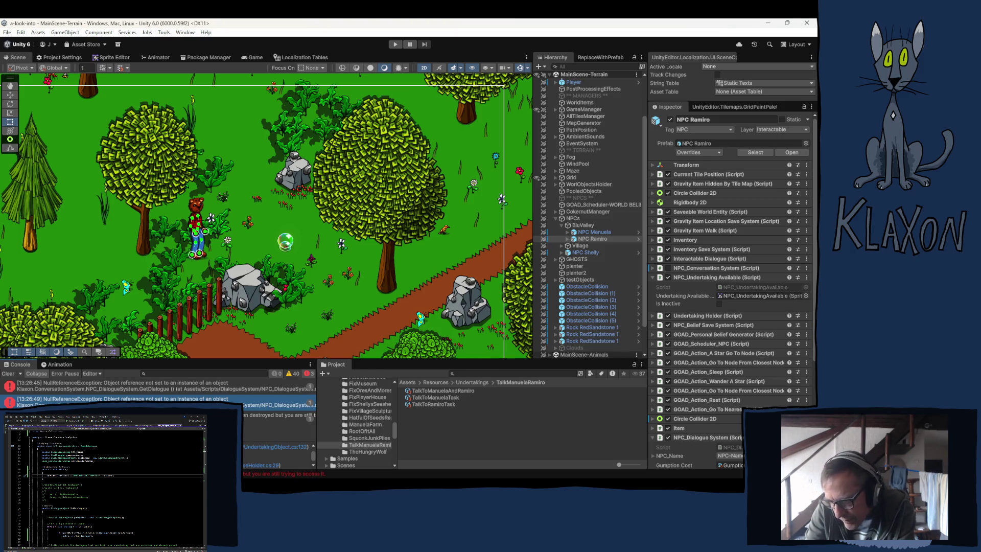
pyautogui.scroll(1, 276, 456)
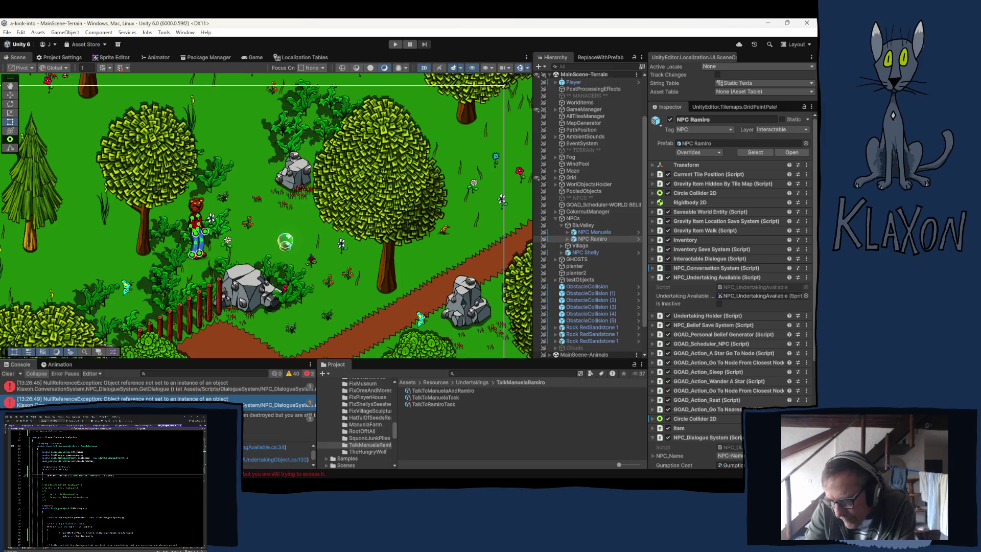
pyautogui.scroll(1, 276, 456)
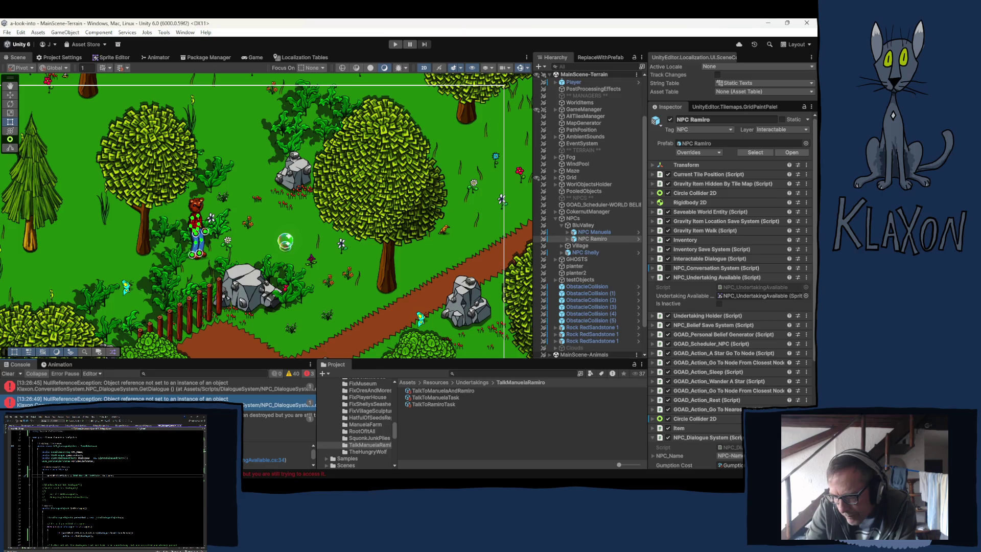
pyautogui.scroll(1, 264, 463)
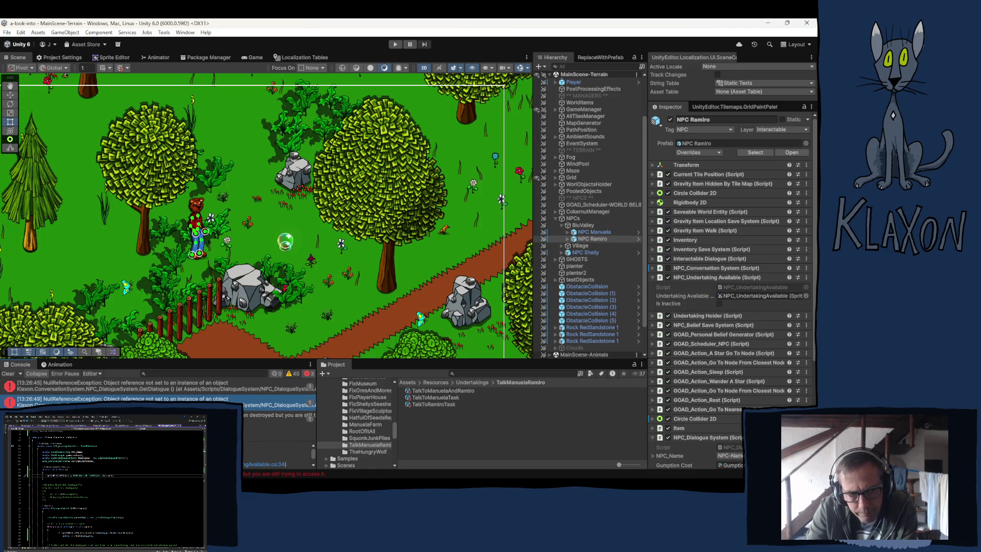
pyautogui.scroll(-1, 279, 440)
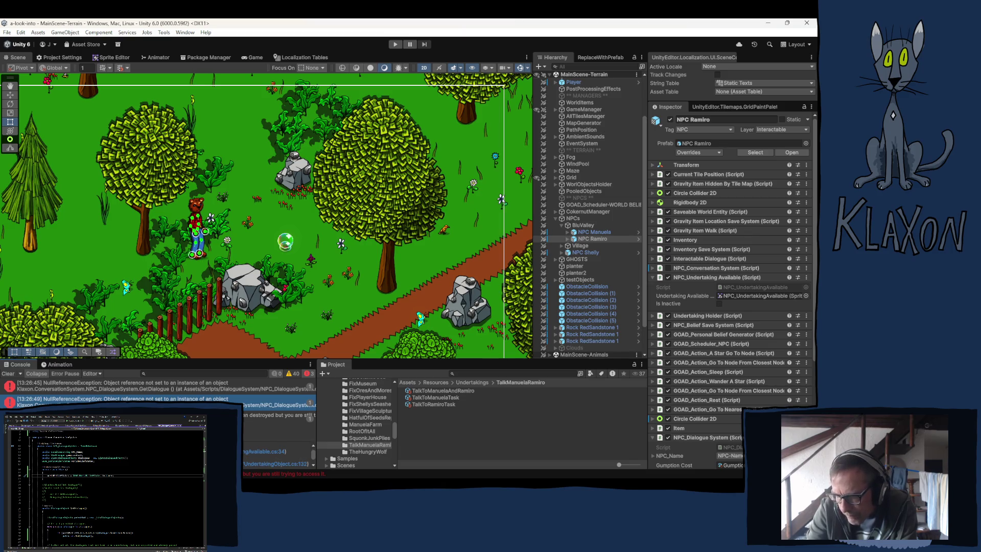
pyautogui.scroll(-1, 278, 450)
pyautogui.scroll(1, 260, 457)
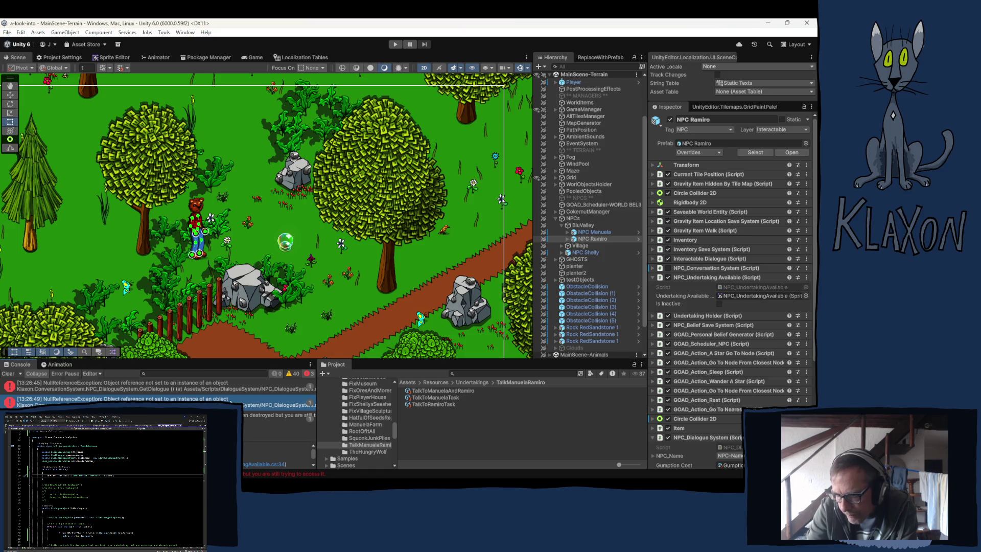
pyautogui.click(173, 387)
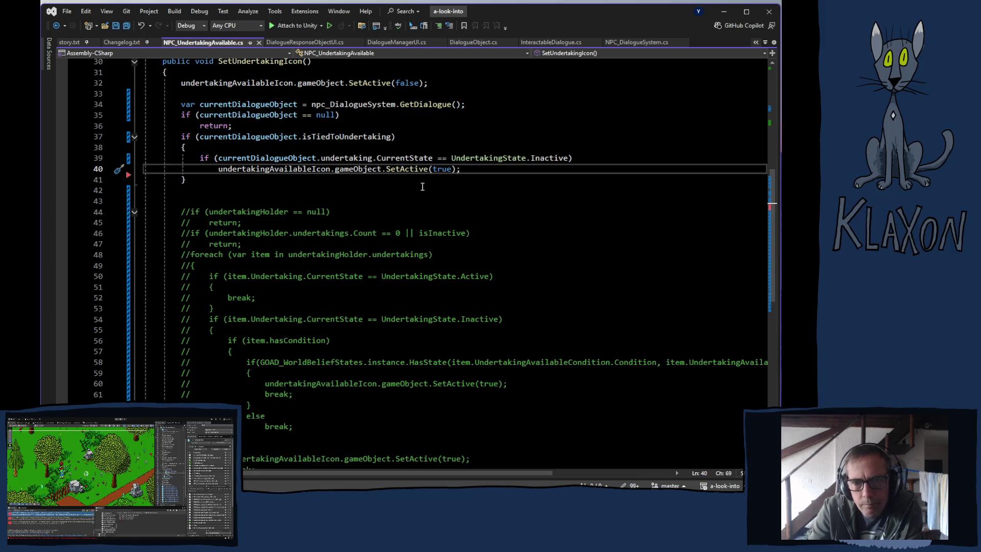
# Switch to the NPC_DialogueSystem.cs script and scroll to the Start method.
pyautogui.rightClick(421, 188)
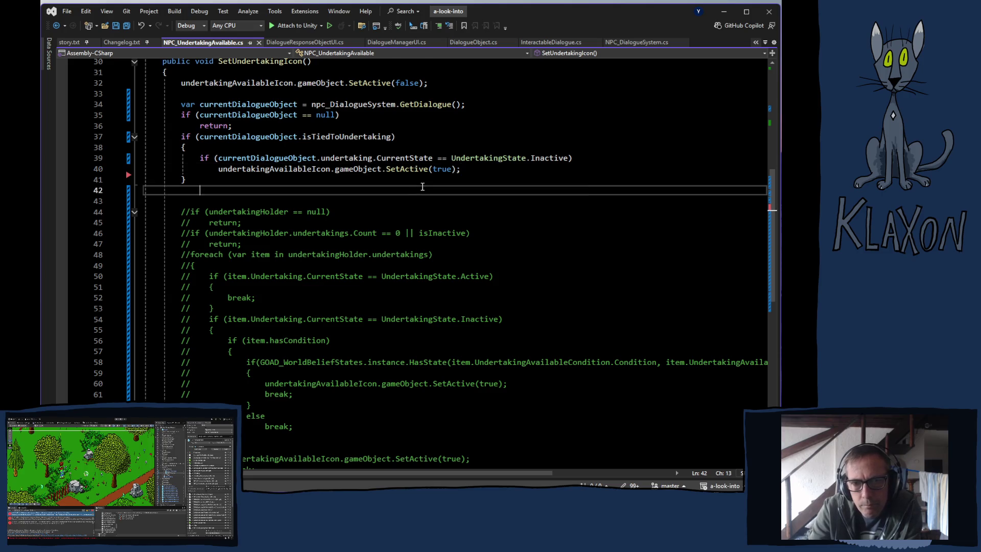
pyautogui.click(365, 208)
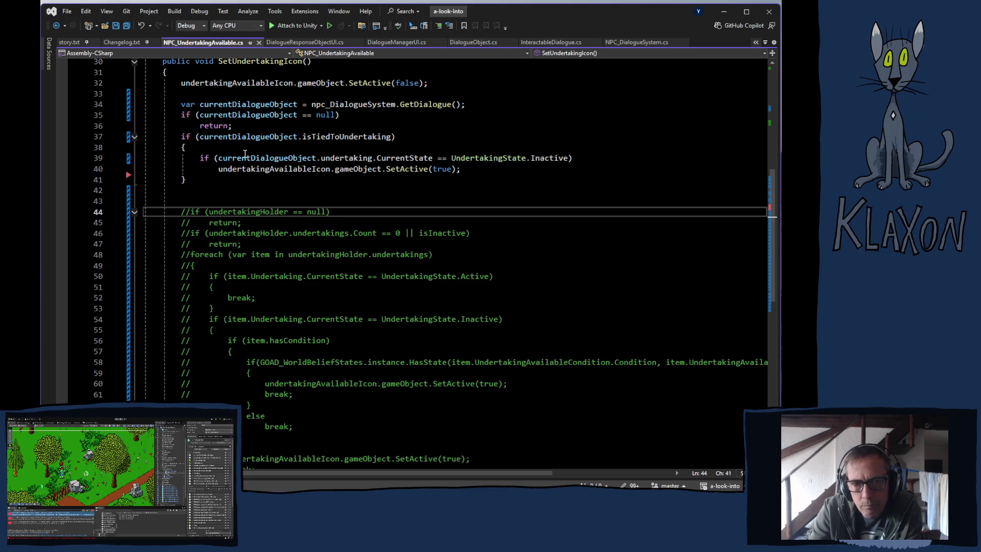
pyautogui.click(229, 104)
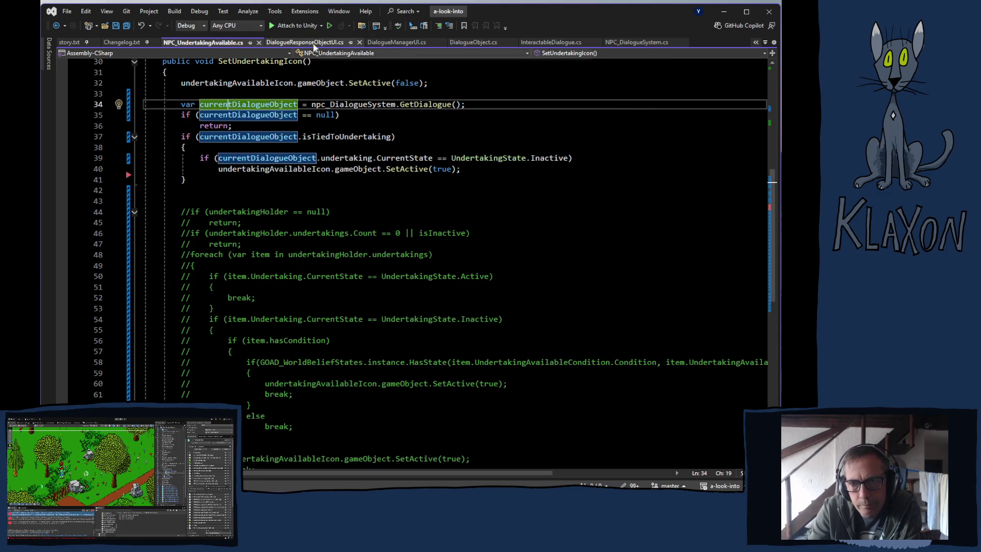
pyautogui.click(623, 43)
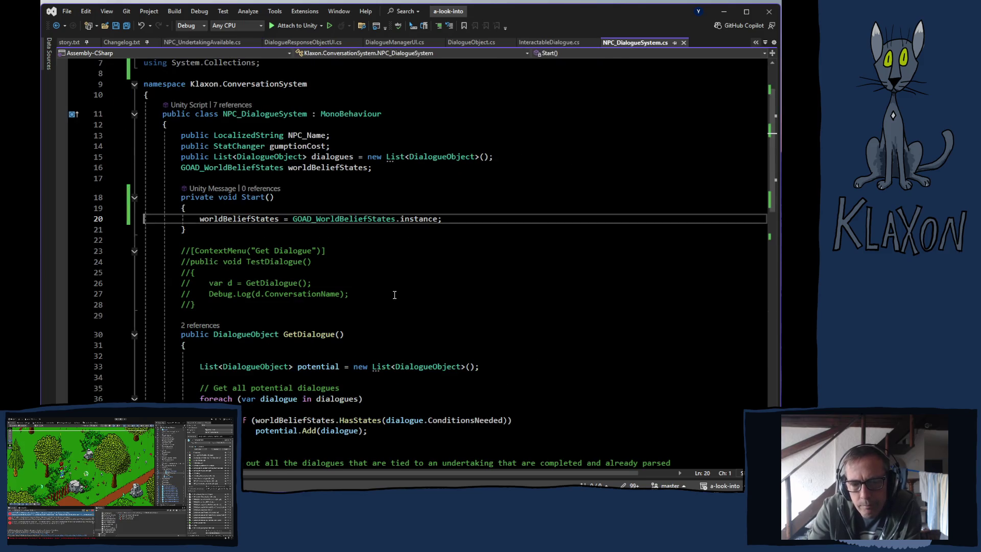
pyautogui.scroll(-2, 376, 285)
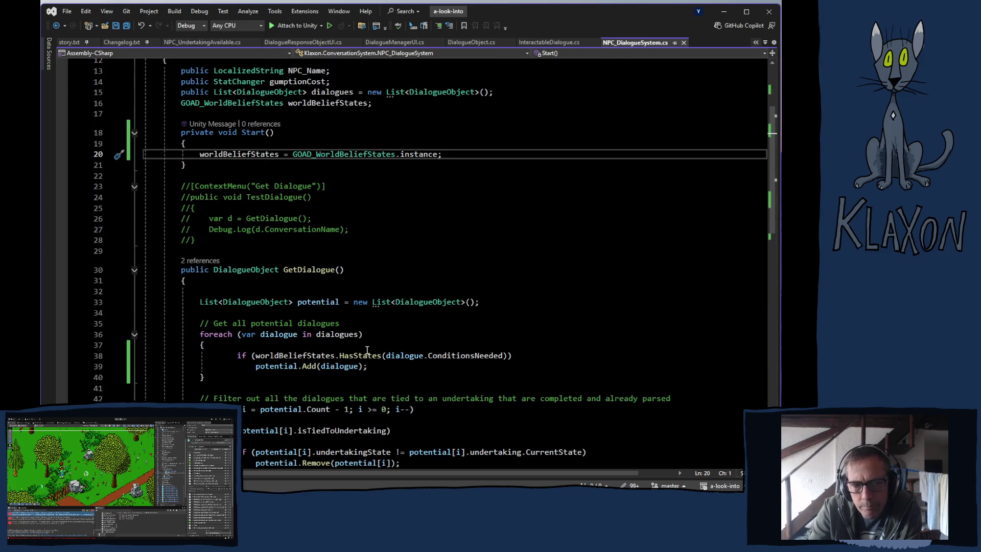
pyautogui.moveTo(372, 354)
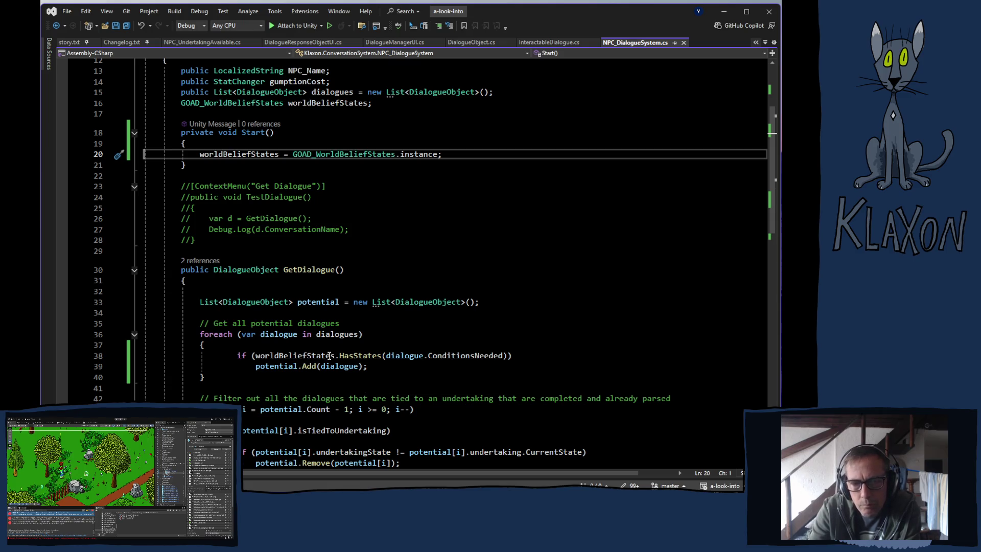
# Create an empty void SetWorldBeliefs() method below Start.
pyautogui.click(236, 177)
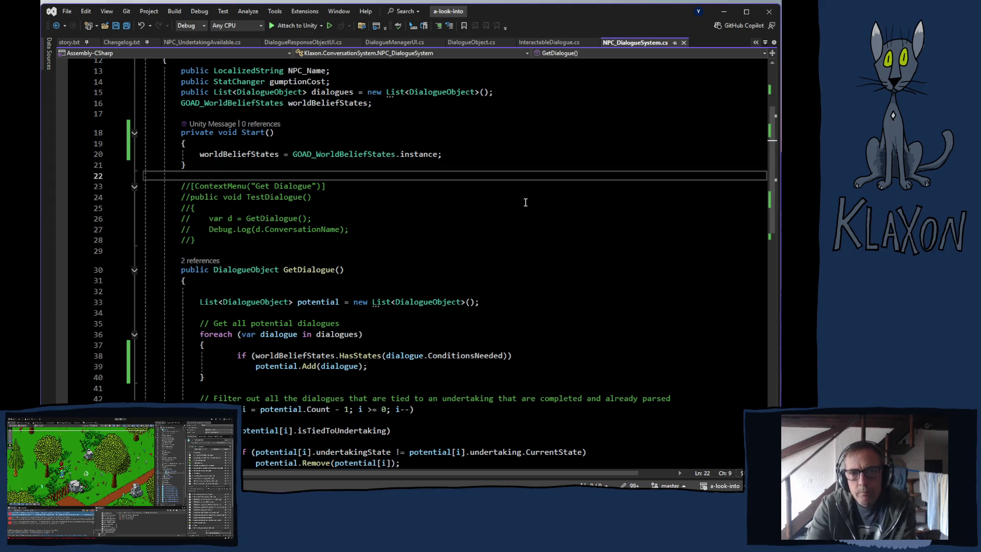
pyautogui.press('Return')
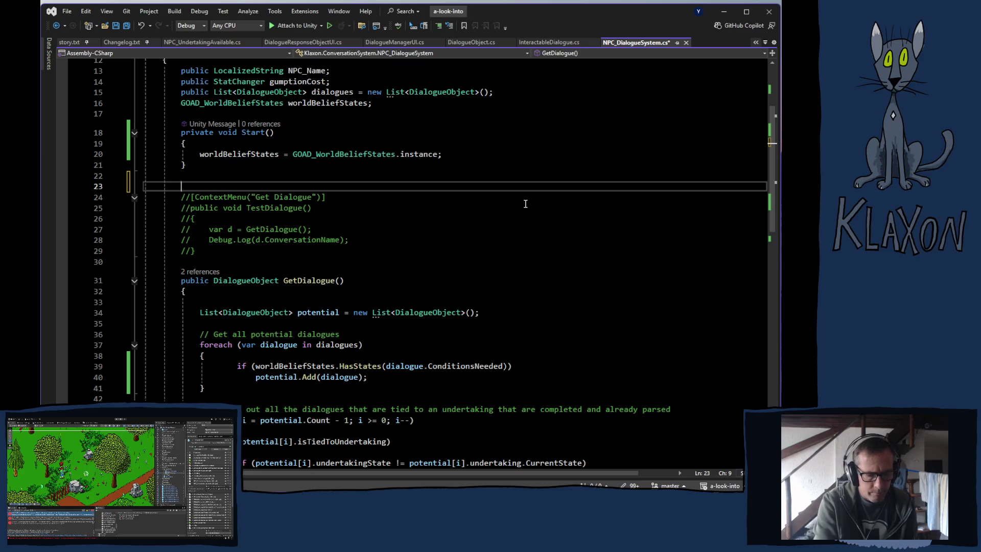
pyautogui.write('SetWor')
pyautogui.press('BackSpace')
pyautogui.press('BackSpace')
pyautogui.press('BackSpace')
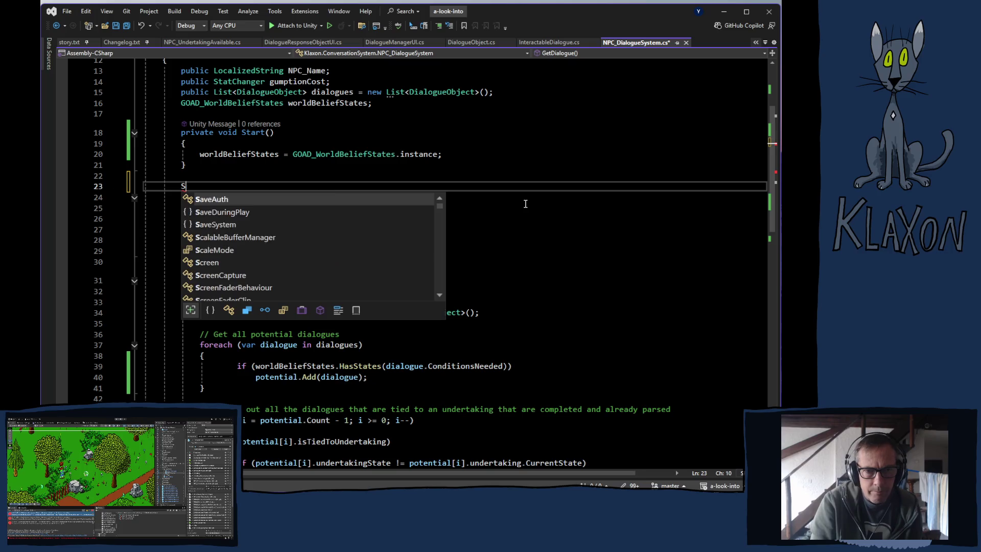
pyautogui.write('voi')
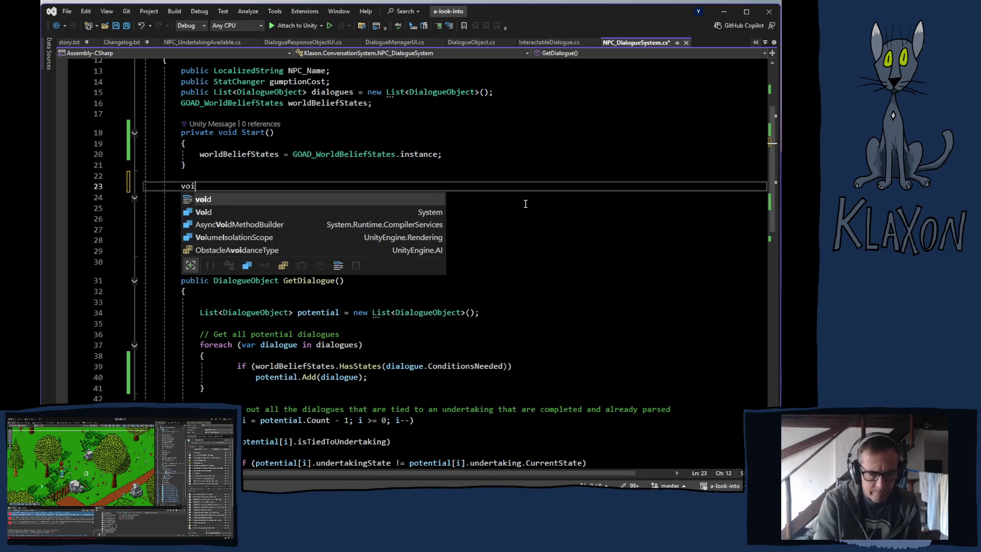
pyautogui.write('d SetWo')
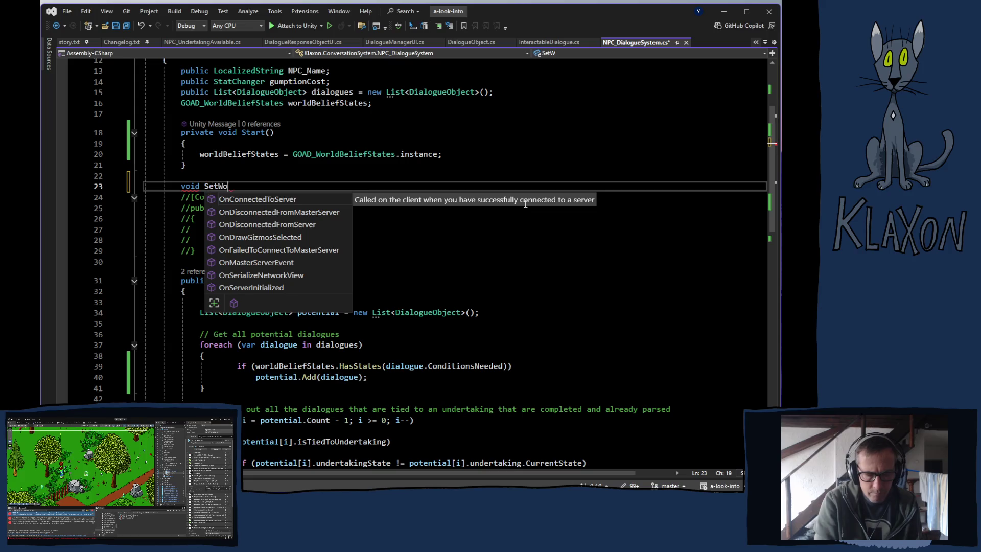
pyautogui.write('rldBel')
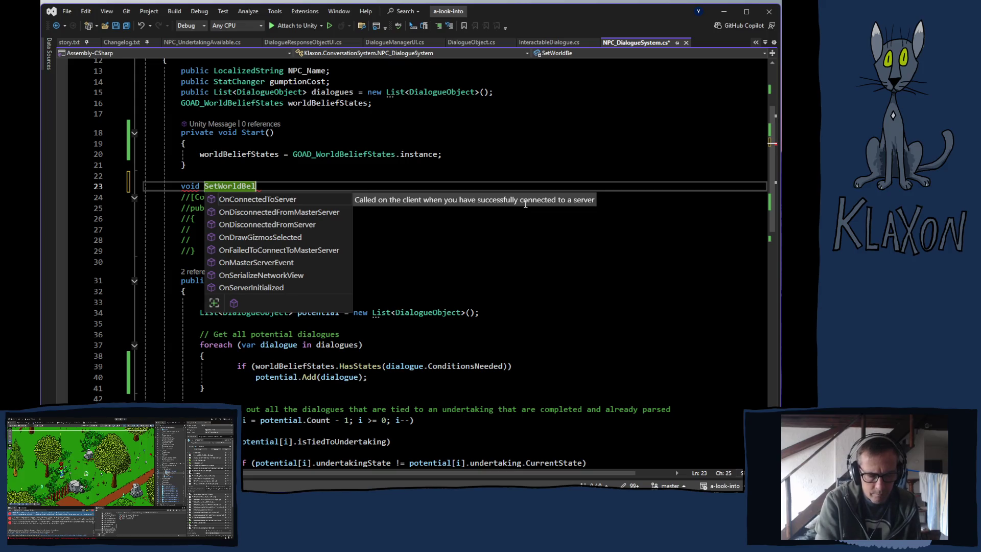
pyautogui.write('iefs')
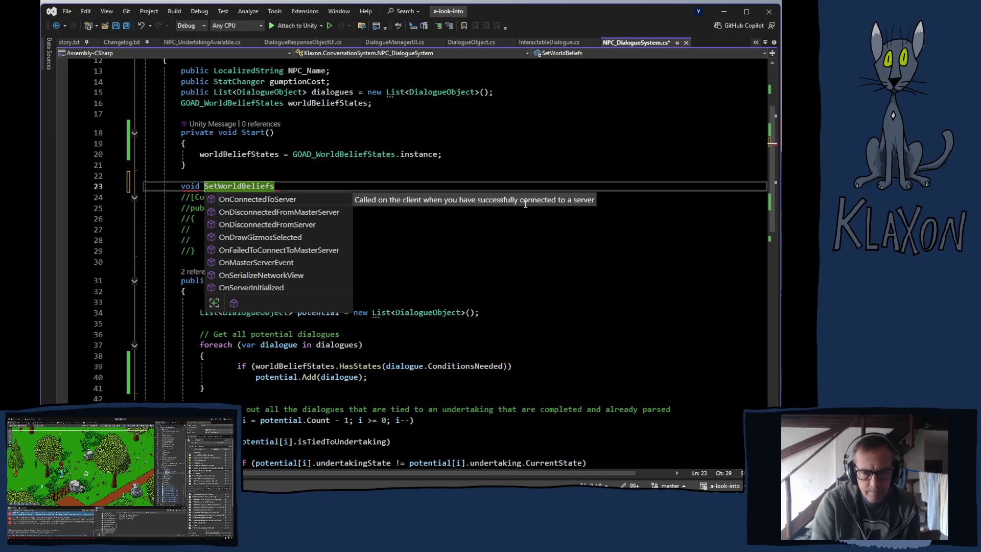
pyautogui.write('(){')
pyautogui.press('Return')
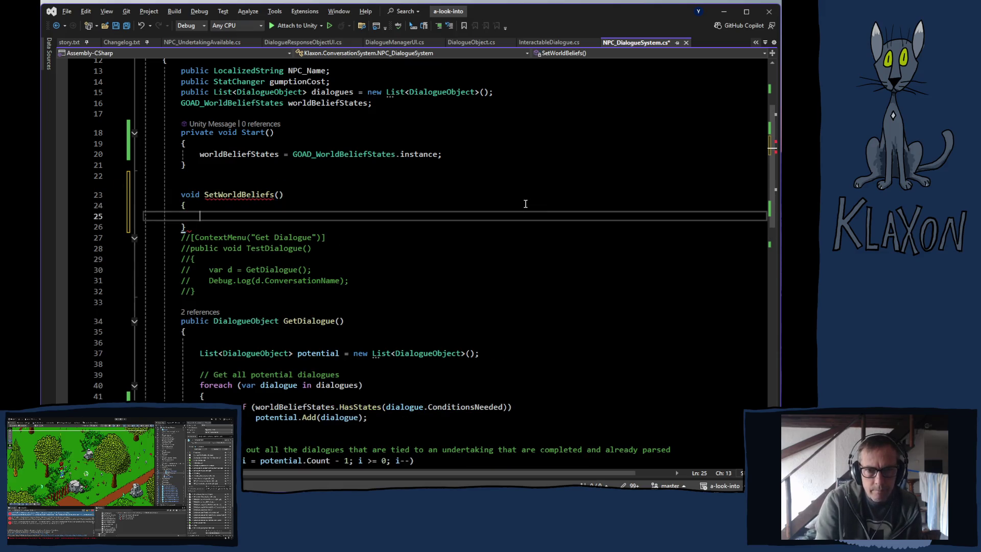
pyautogui.press('Up')
pyautogui.press('Up')
pyautogui.press('Up')
pyautogui.hotkey('shift', 'Up')
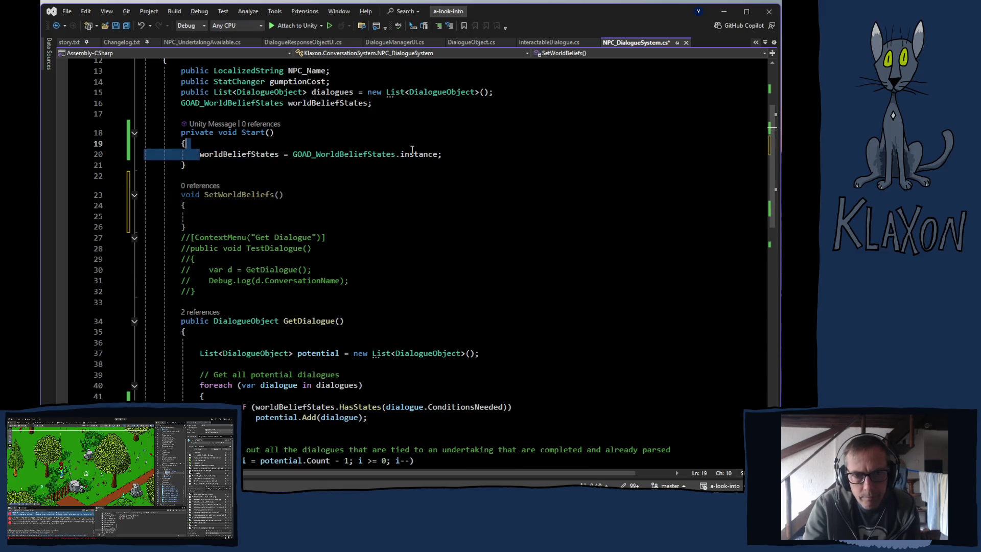
pyautogui.keyDown('shift'); pyautogui.click(444, 154); pyautogui.keyUp('shift')
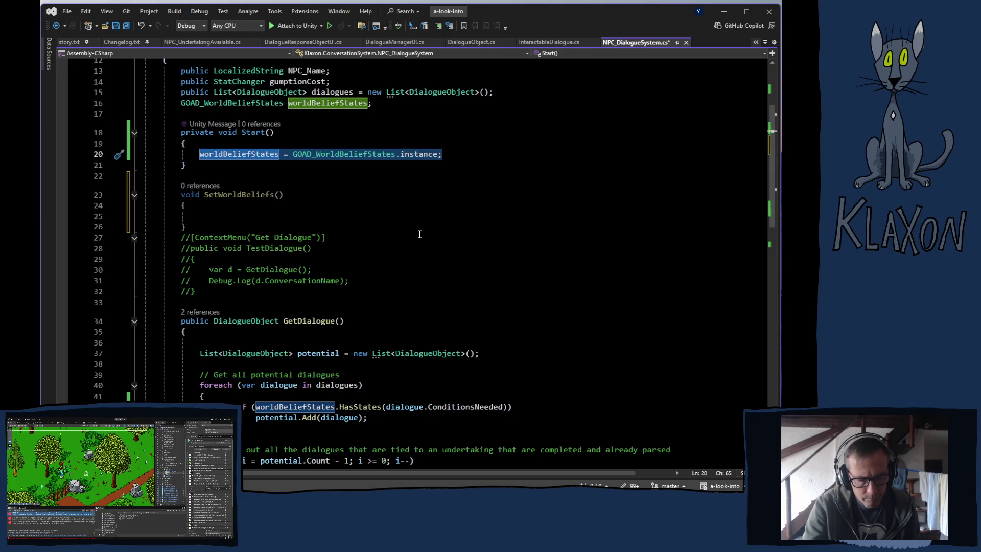
# Fill SetWorldBeliefs with if(worldBeliefStates == null) assigning GOAD_WorldBeliefStates.instance.
pyautogui.click(222, 217)
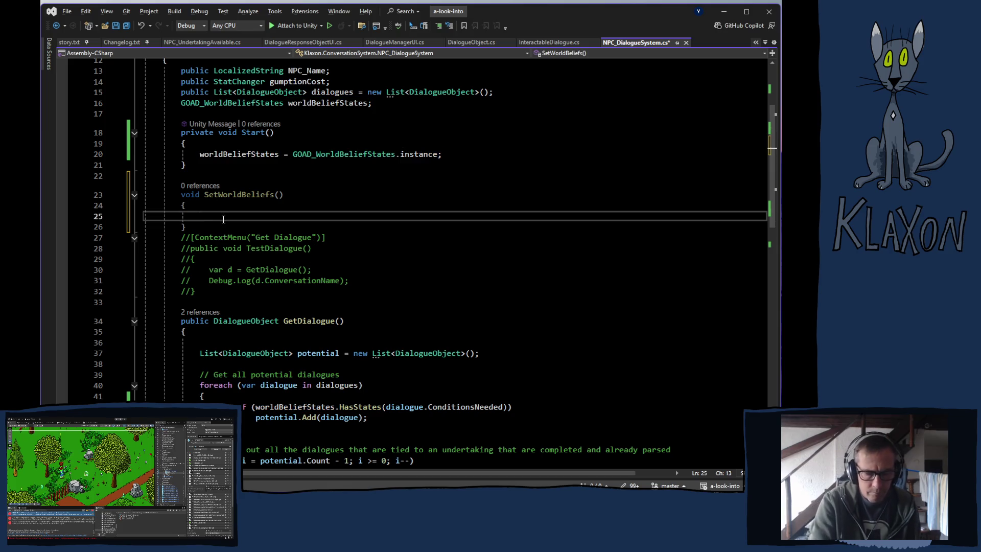
pyautogui.write('if')
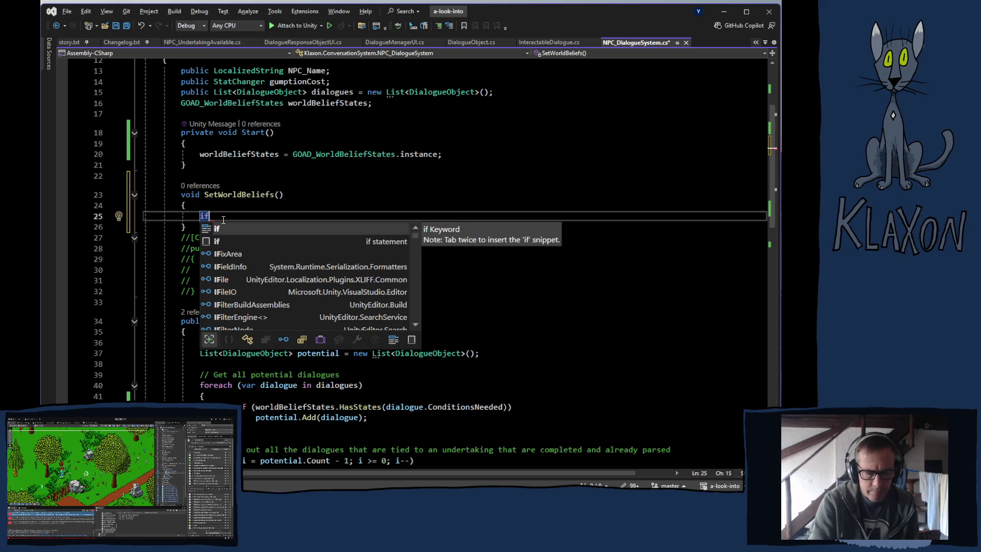
pyautogui.write('(wor')
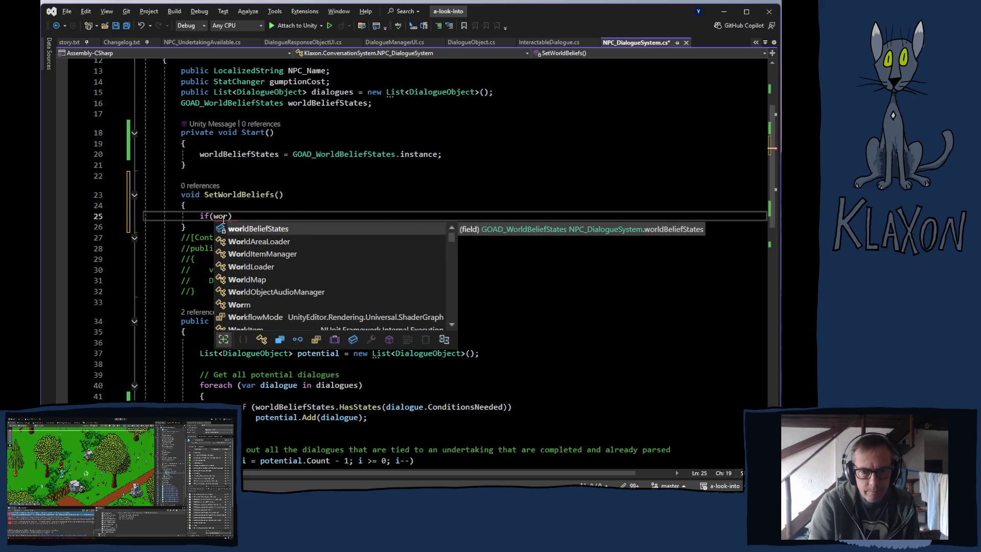
pyautogui.press('Tab')
pyautogui.write('==')
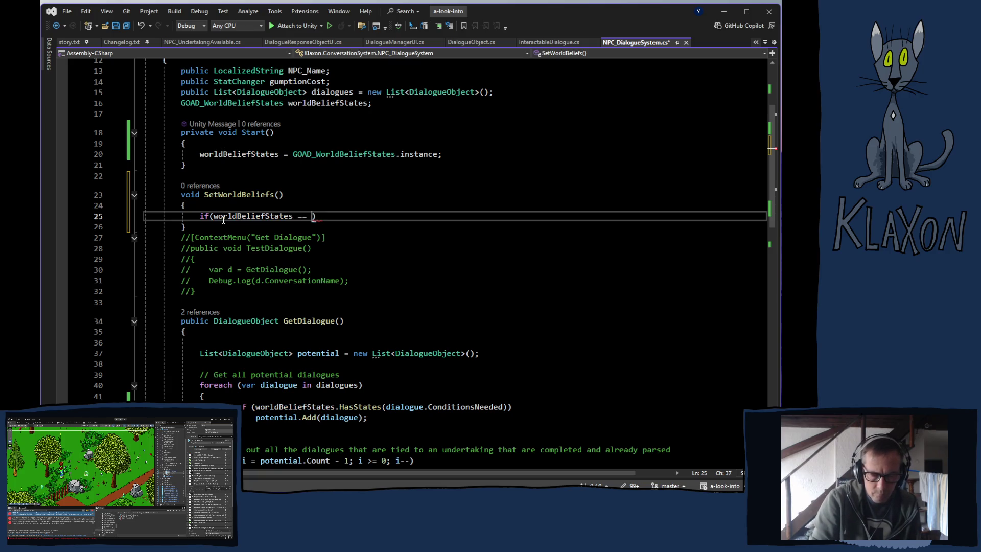
pyautogui.write(' null)')
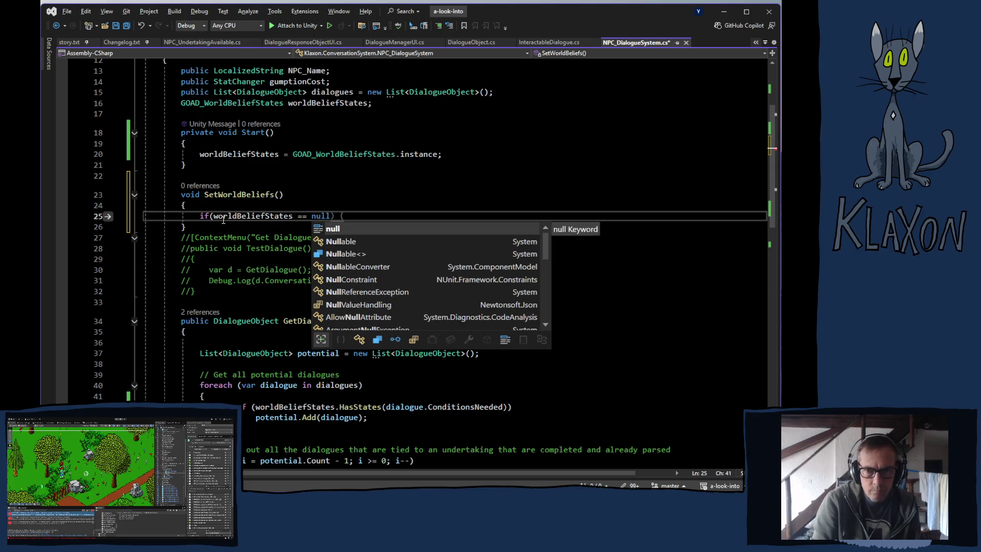
pyautogui.press('Return')
pyautogui.press('Tab')
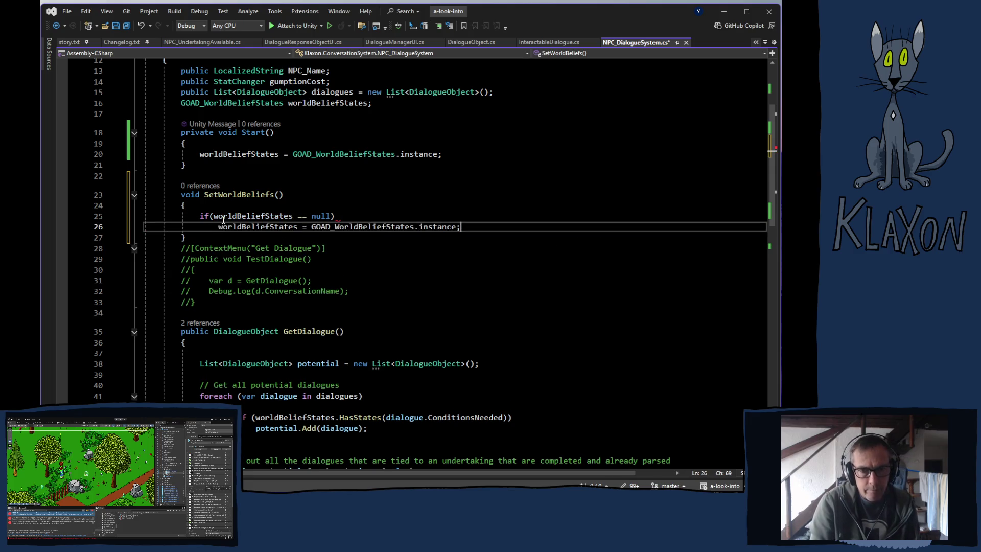
pyautogui.press('Tab')
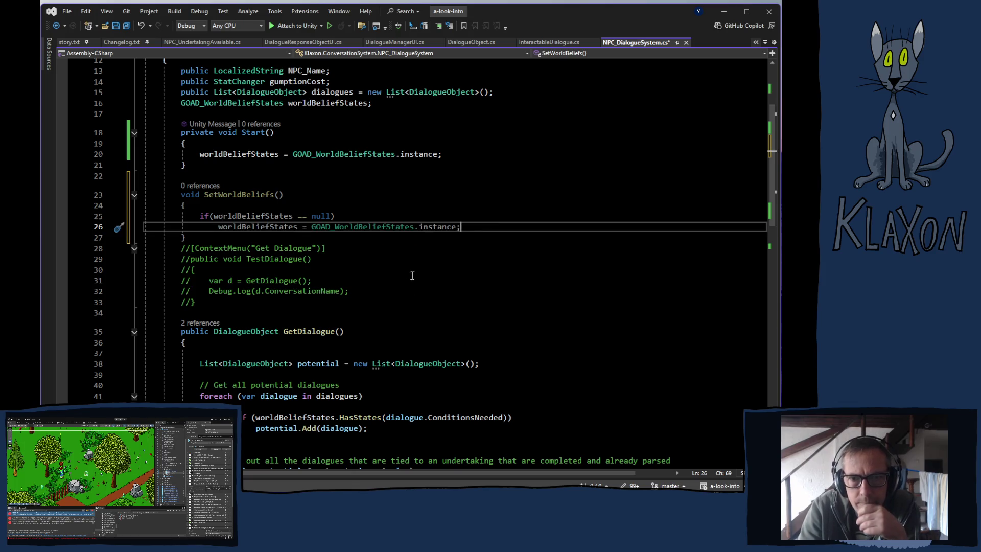
# Replace Start's worldBeliefStates assignment with a SetWorldBeliefs(); call.
pyautogui.moveTo(200, 153); pyautogui.dragTo(443, 156)
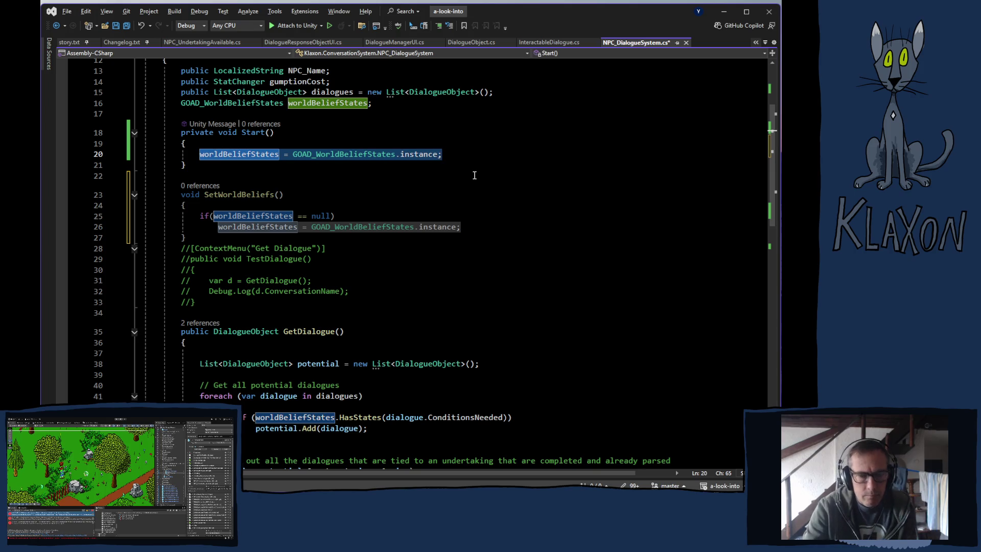
pyautogui.write('SetW')
pyautogui.press('Tab')
pyautogui.write('();')
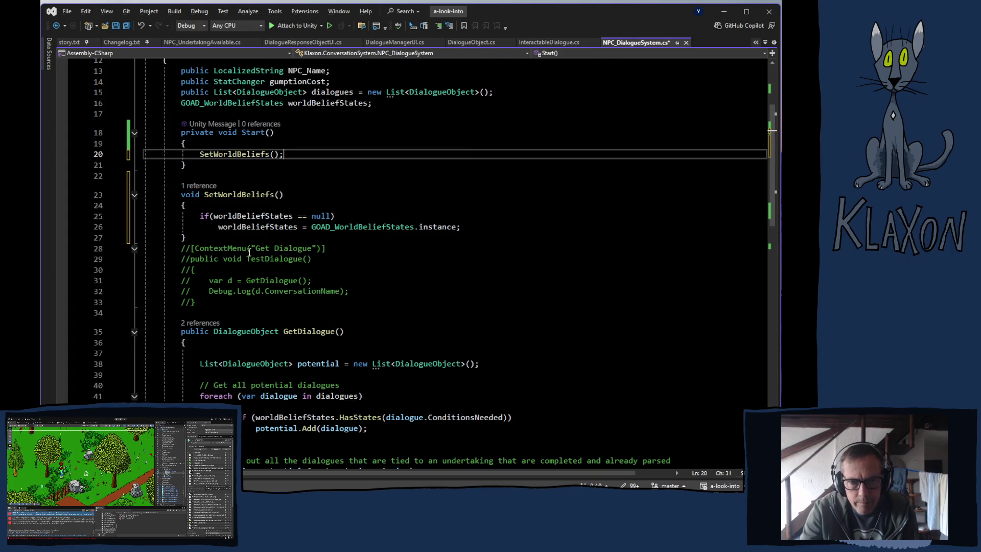
# Paste the SetWorldBeliefs(); call into GetDialogue, save, and return to Unity.
pyautogui.moveTo(199, 154); pyautogui.dragTo(284, 155)
pyautogui.hotkey('ctrl', 'c')
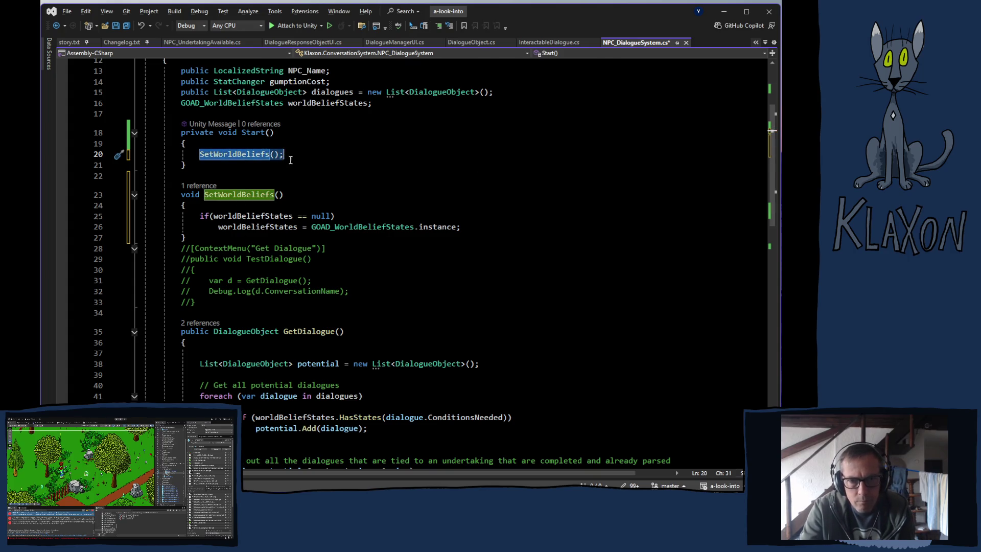
pyautogui.click(306, 407)
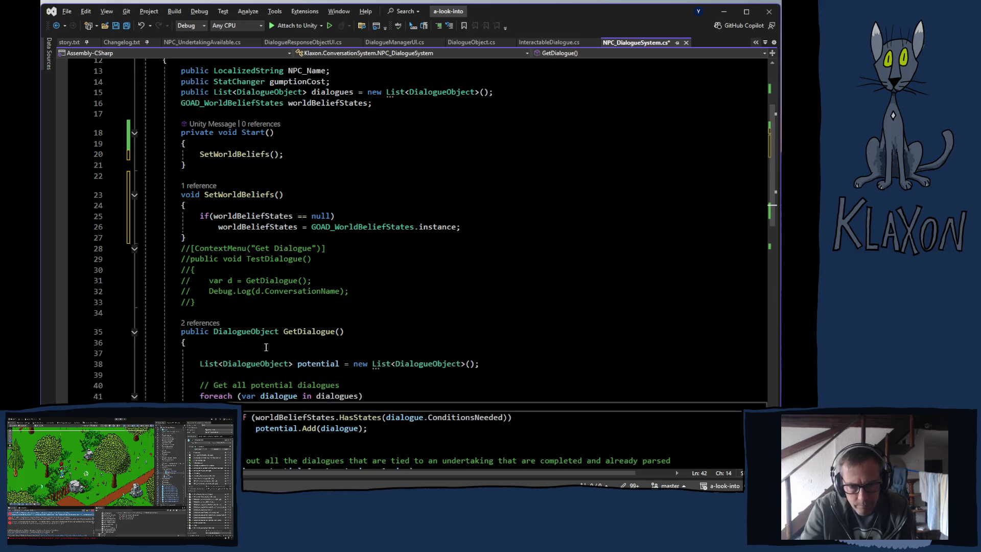
pyautogui.click(246, 375)
pyautogui.hotkey('ctrl', 'v')
pyautogui.hotkey('ctrl', 's')
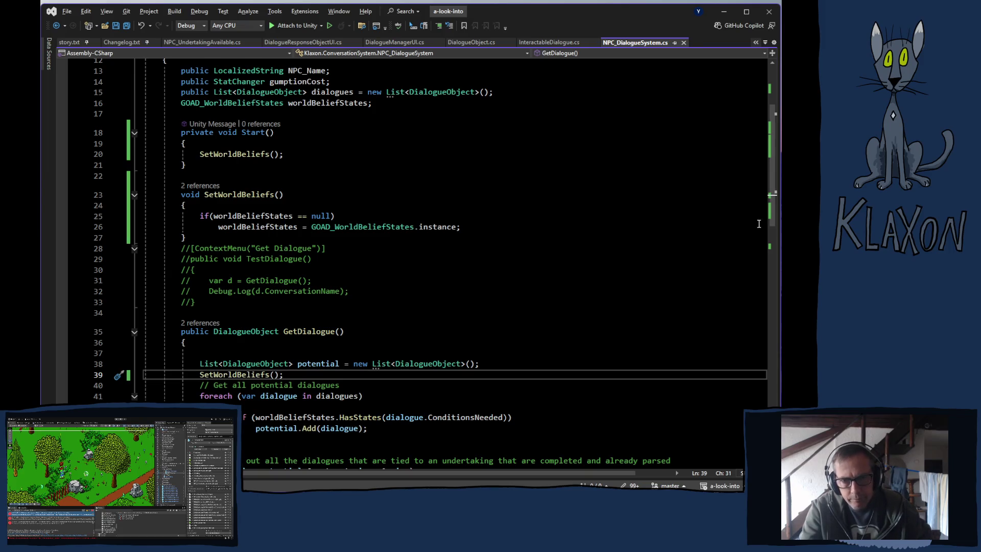
pyautogui.hotkey('alt', 'Tab')
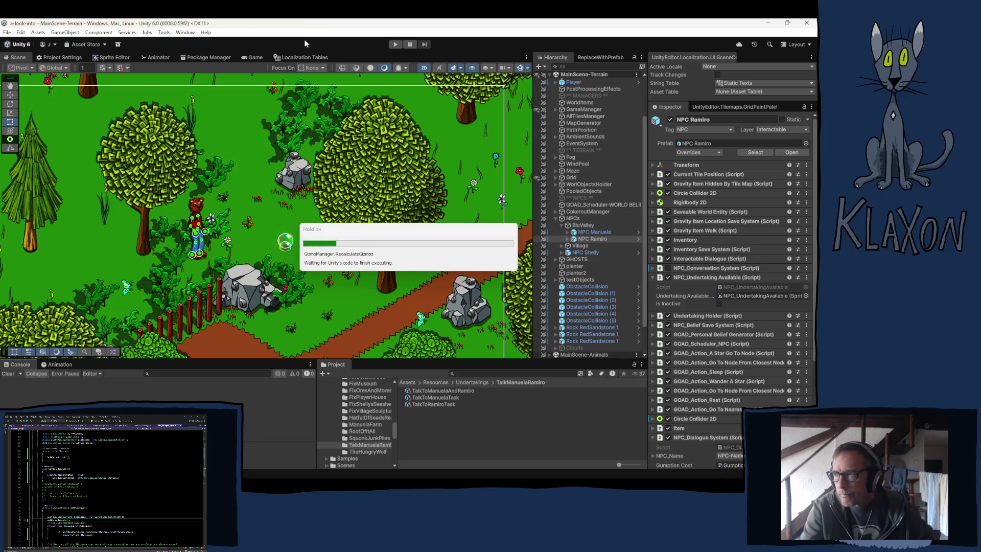
# Enter play mode and continue from the saved game.
pyautogui.click(395, 44)
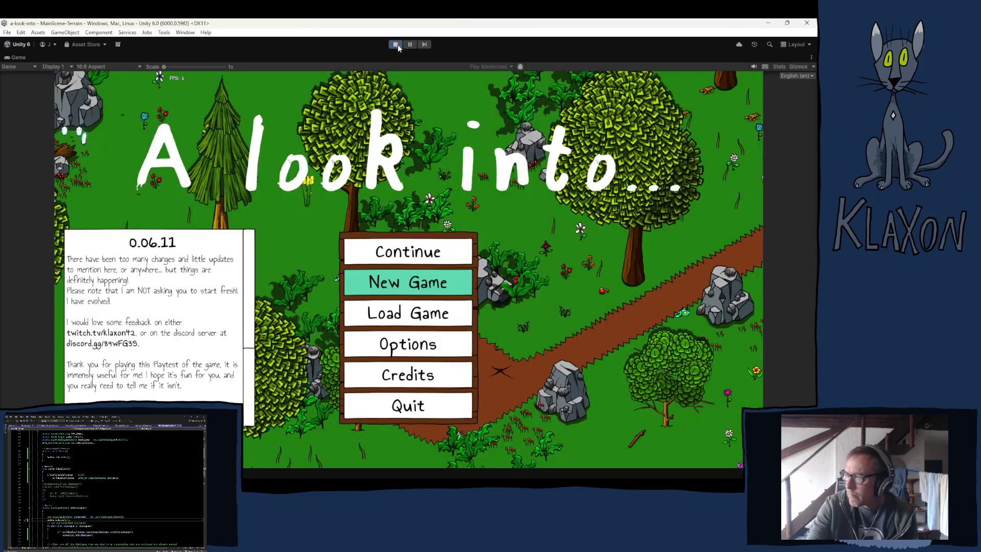
pyautogui.click(407, 259)
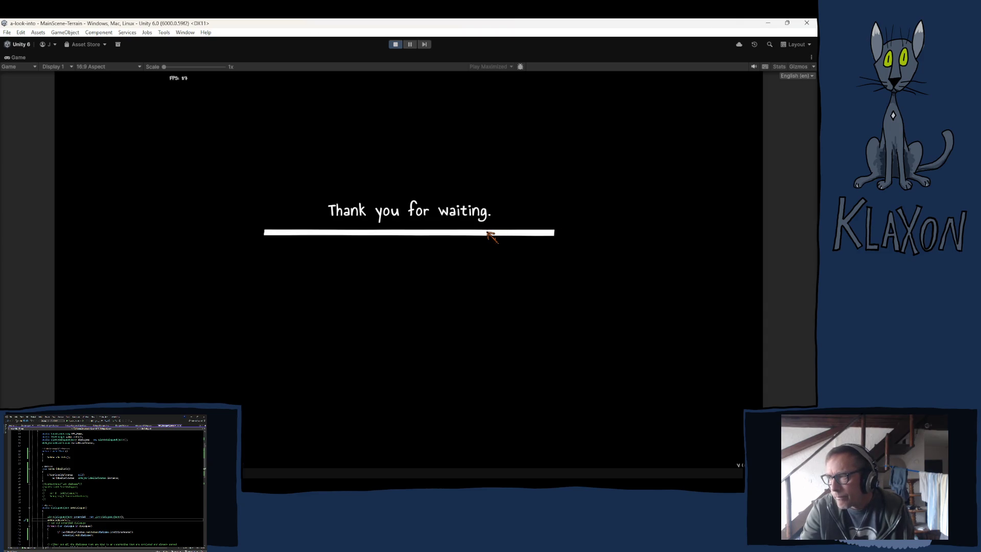
# Walk the bear up-right along the path, then back down-left past Manuela behind the big bush.
pyautogui.press('d')
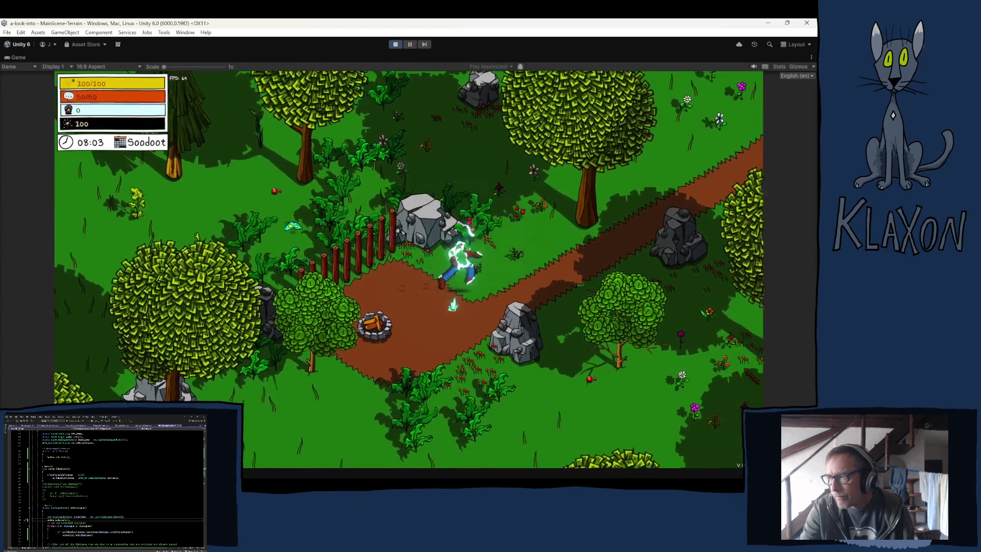
pyautogui.press('d')
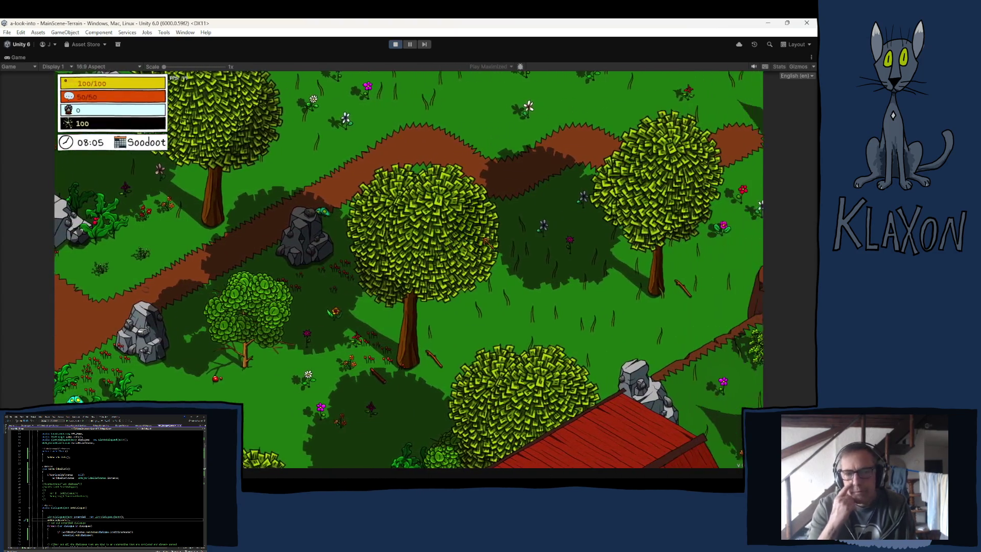
pyautogui.press('d')
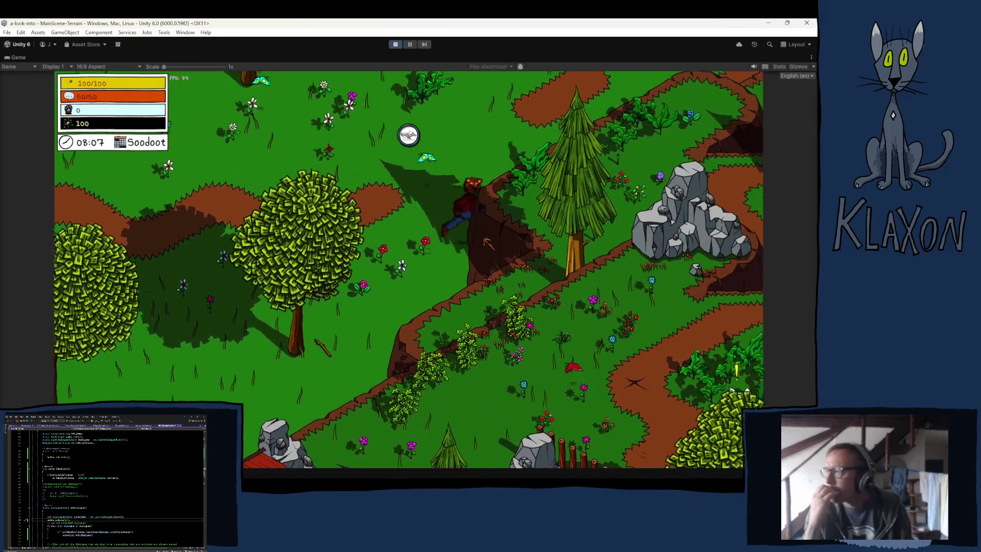
pyautogui.press('d')
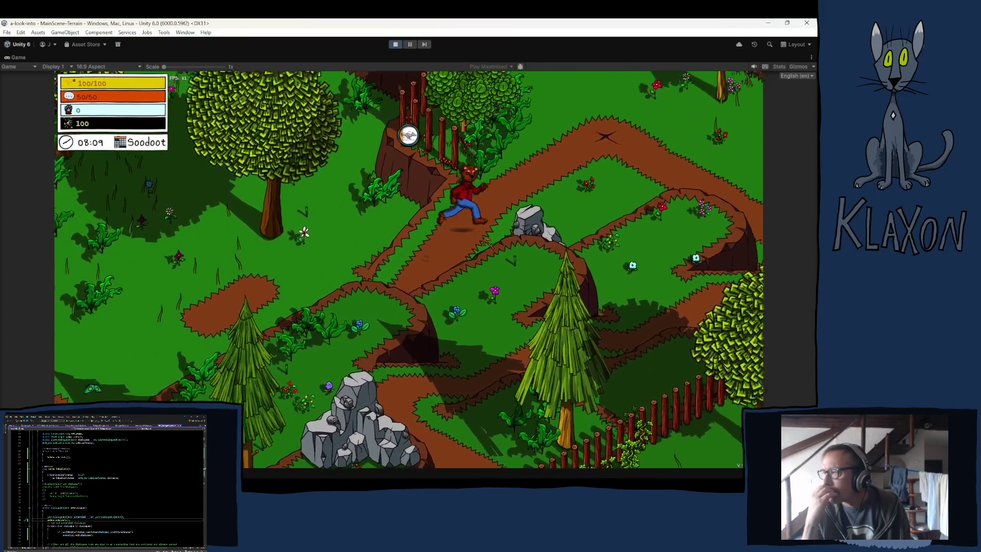
pyautogui.press('a')
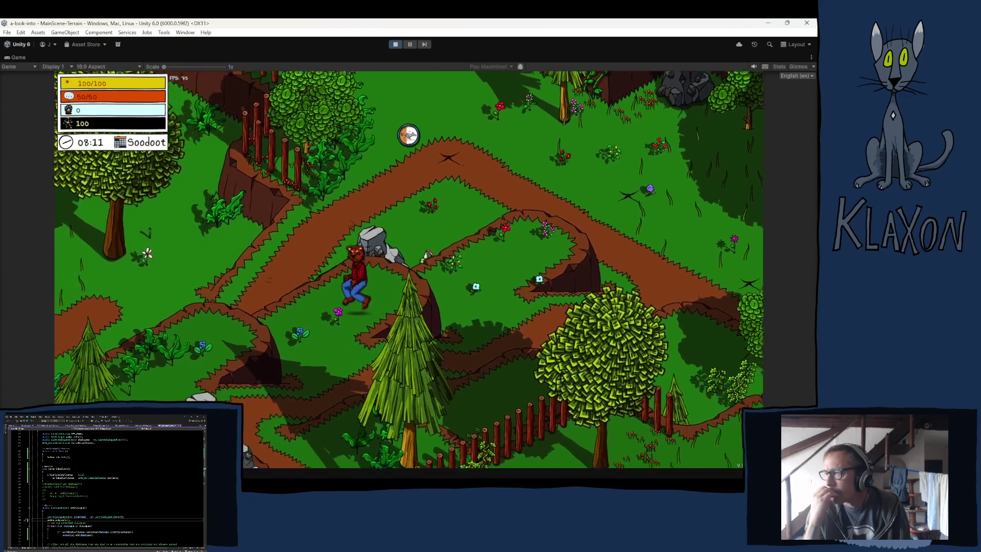
pyautogui.press('s')
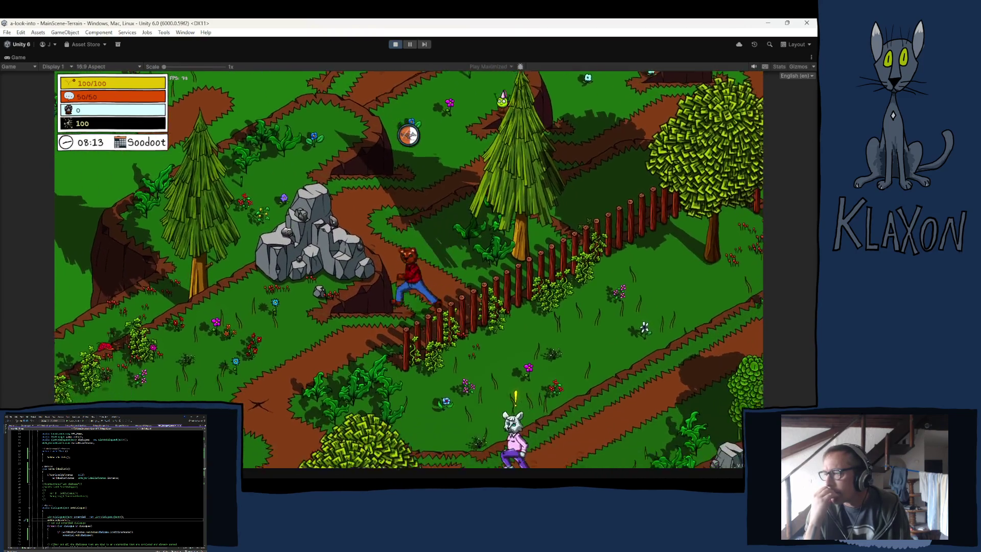
pyautogui.press('d')
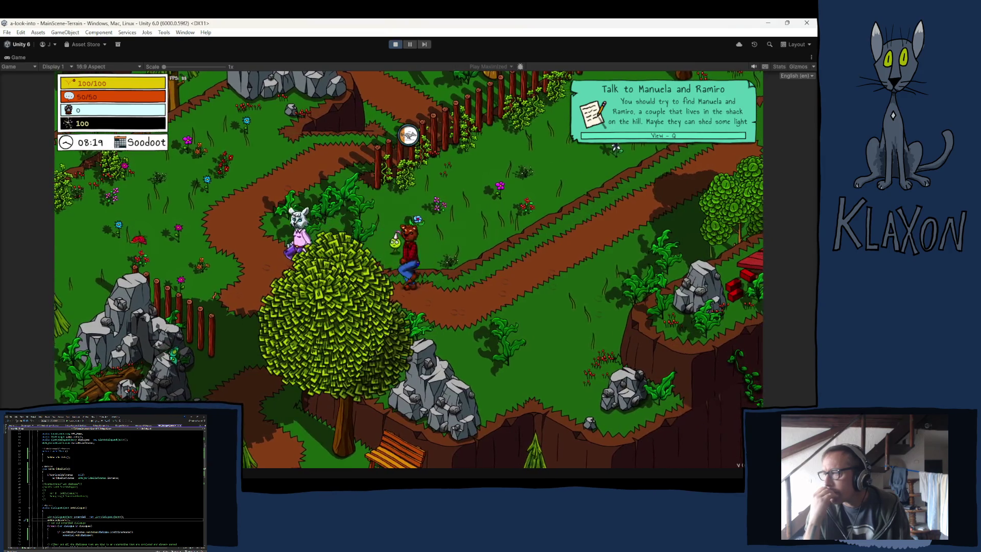
pyautogui.press('a')
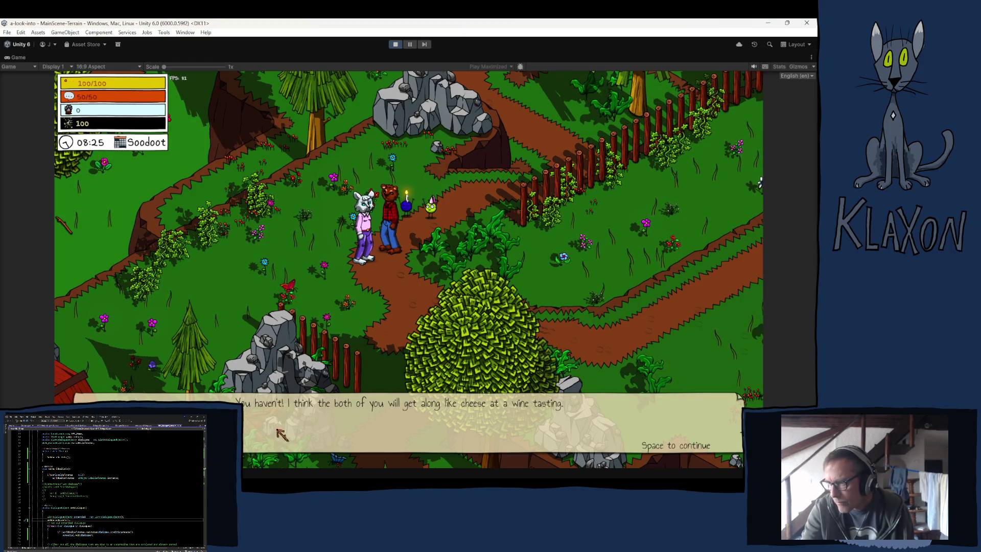
# Walk down to Ramiro, talk to him and answer Yes! to his question.
pyautogui.press('s')
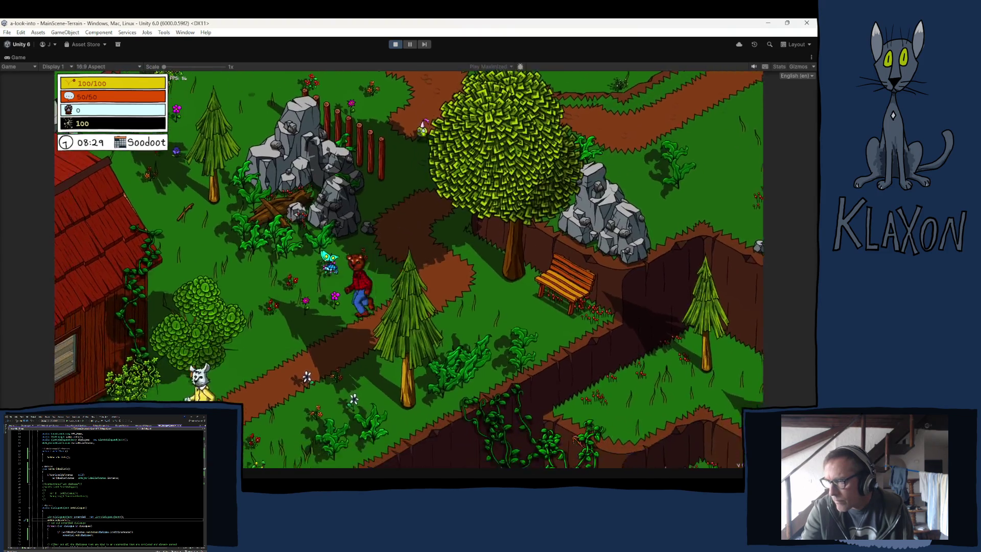
pyautogui.press('s')
pyautogui.press('e')
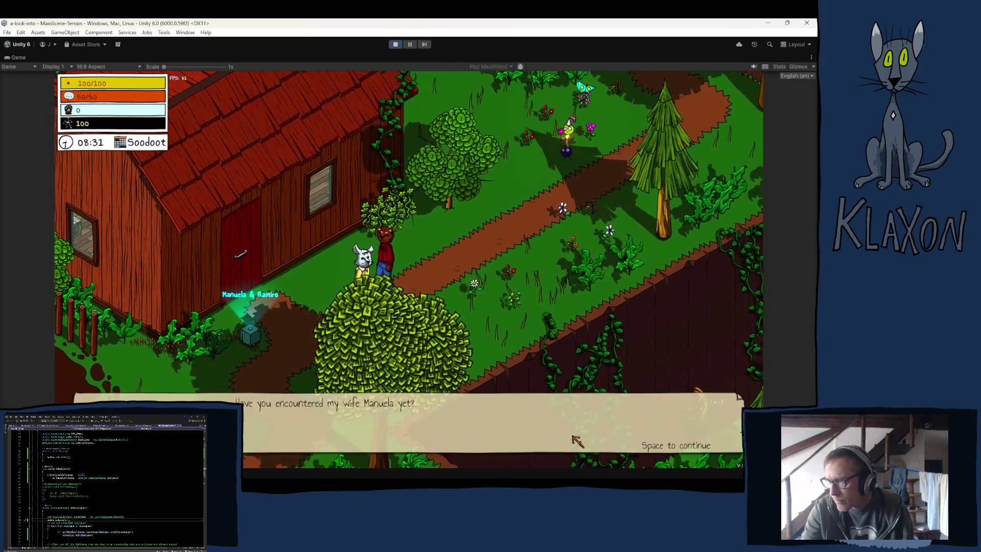
pyautogui.press('space')
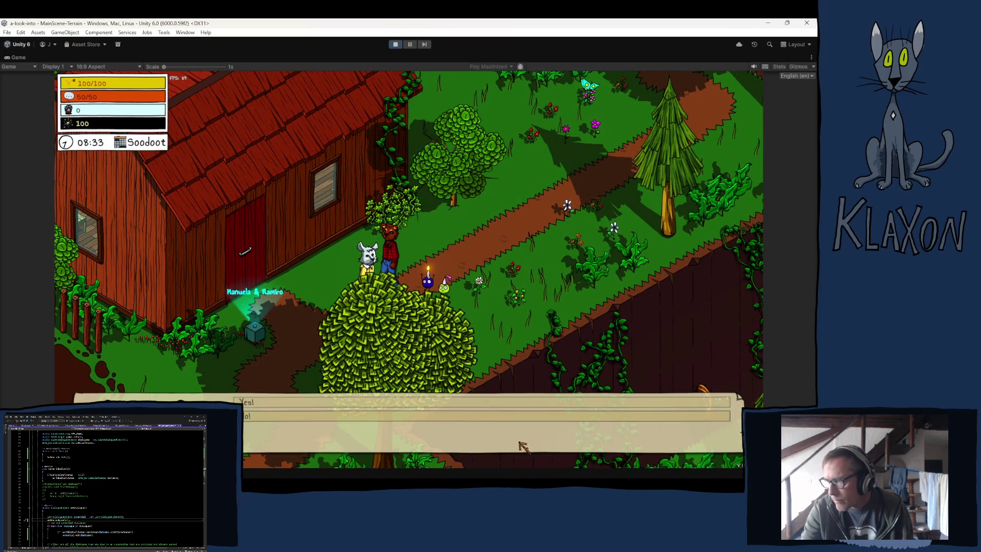
pyautogui.click(301, 413)
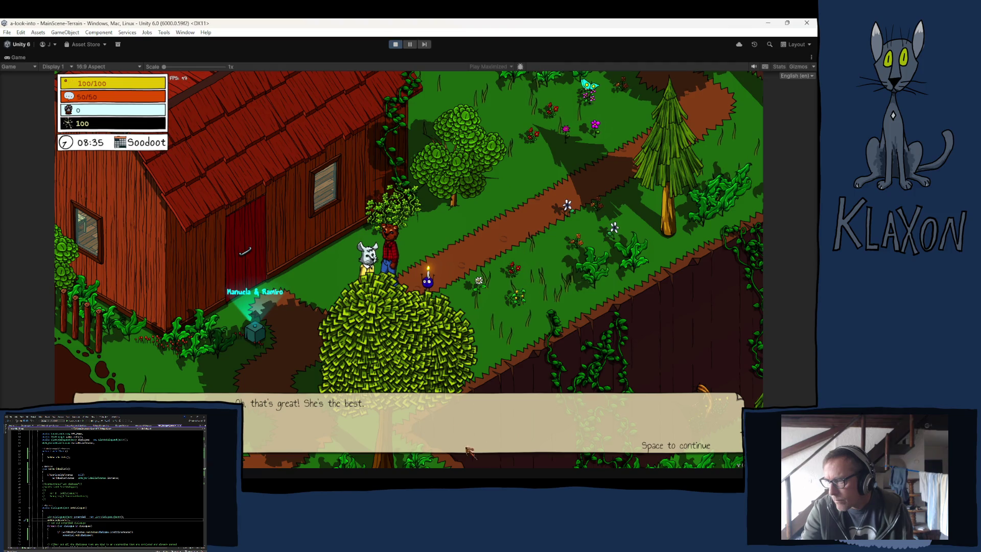
pyautogui.press('space')
pyautogui.press('space')
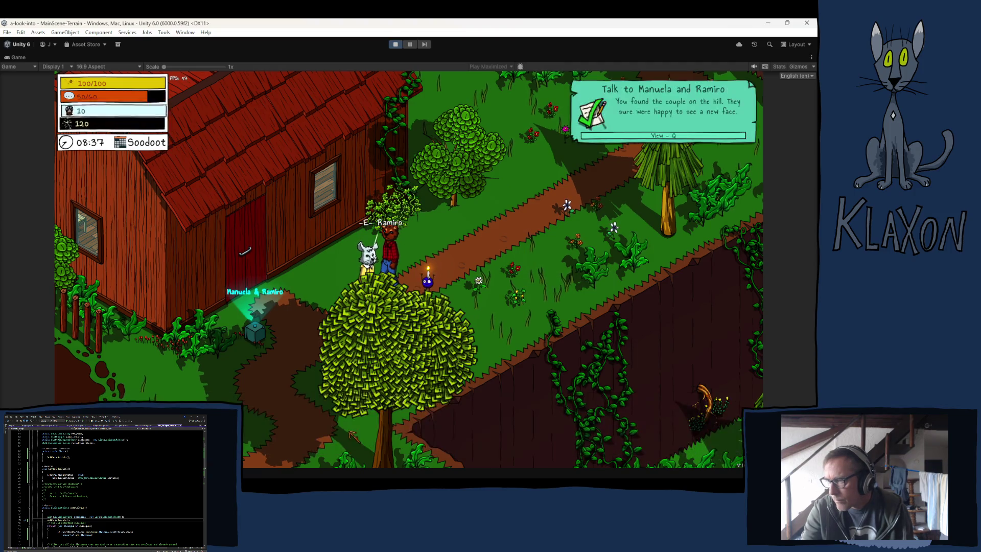
# Talk to the couple at the bench to receive the campsite quest.
pyautogui.press('w')
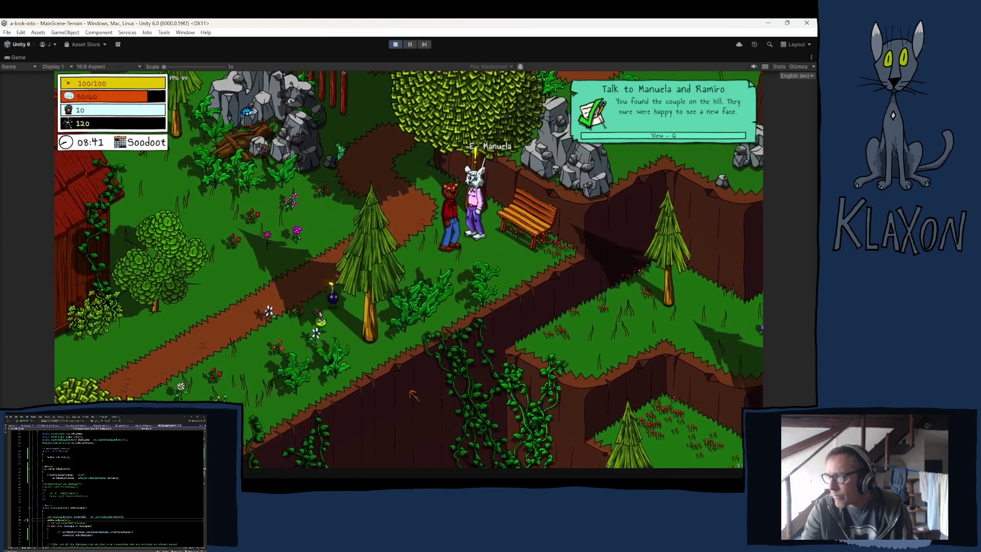
pyautogui.press('e')
pyautogui.press('space')
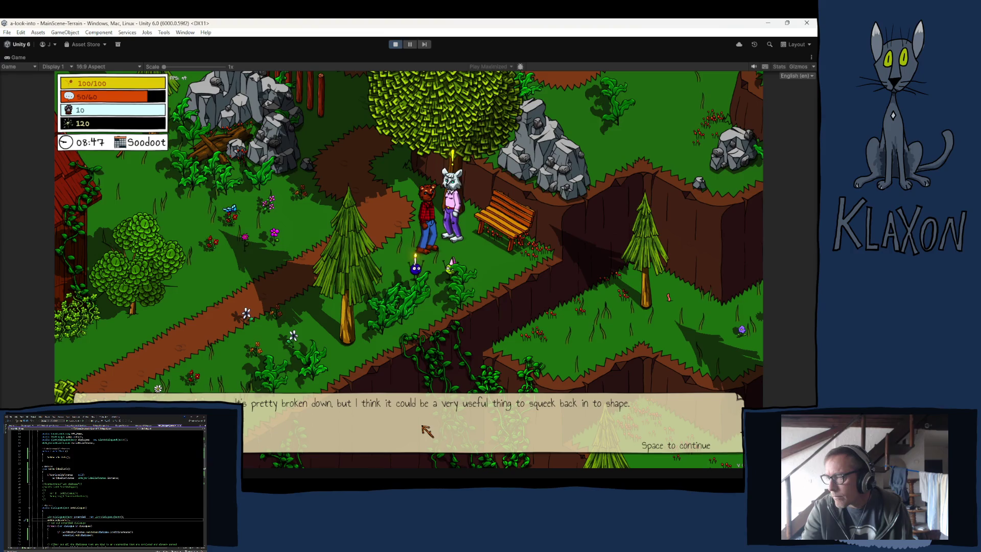
pyautogui.press('space')
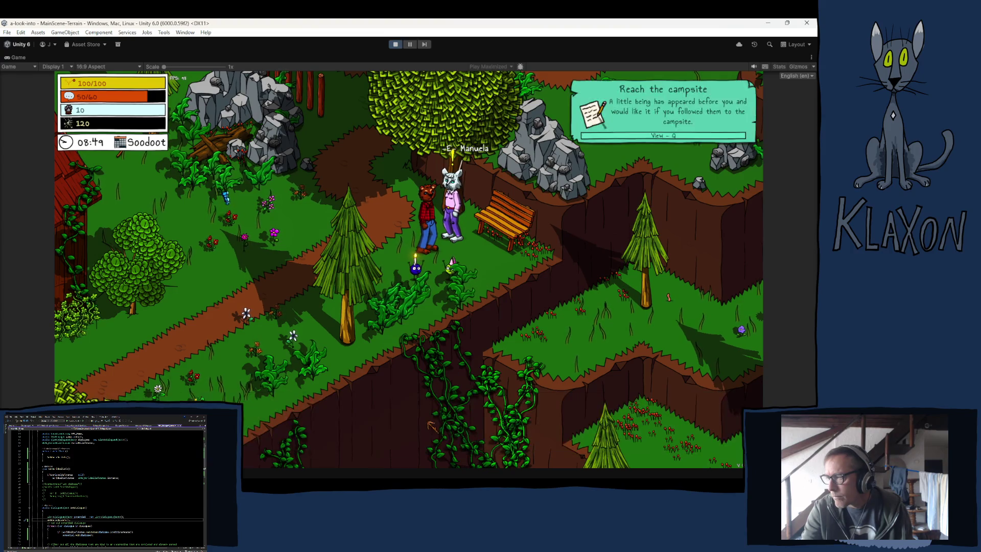
# Walk into and back out of the cabin, then talk to the rabbit by the bench.
pyautogui.press('a')
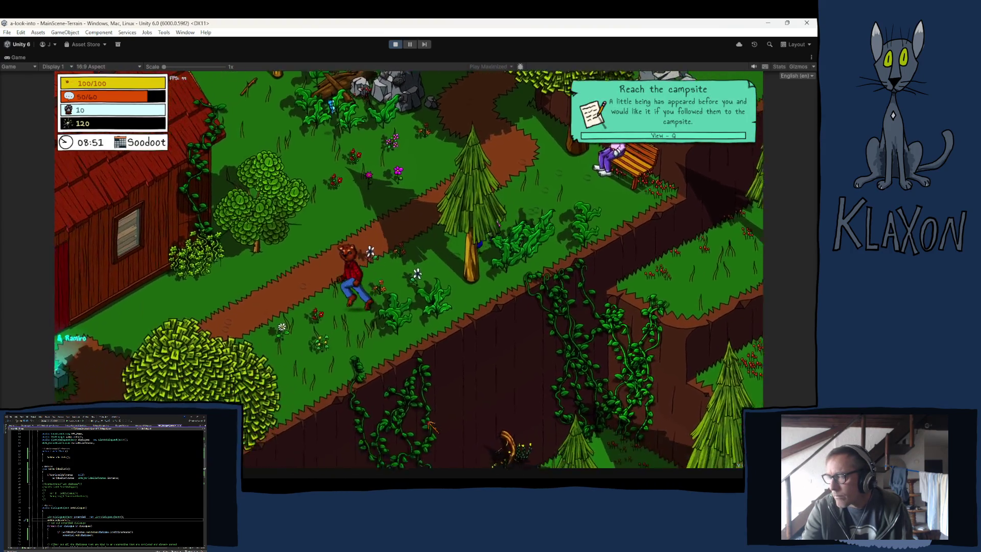
pyautogui.press('w')
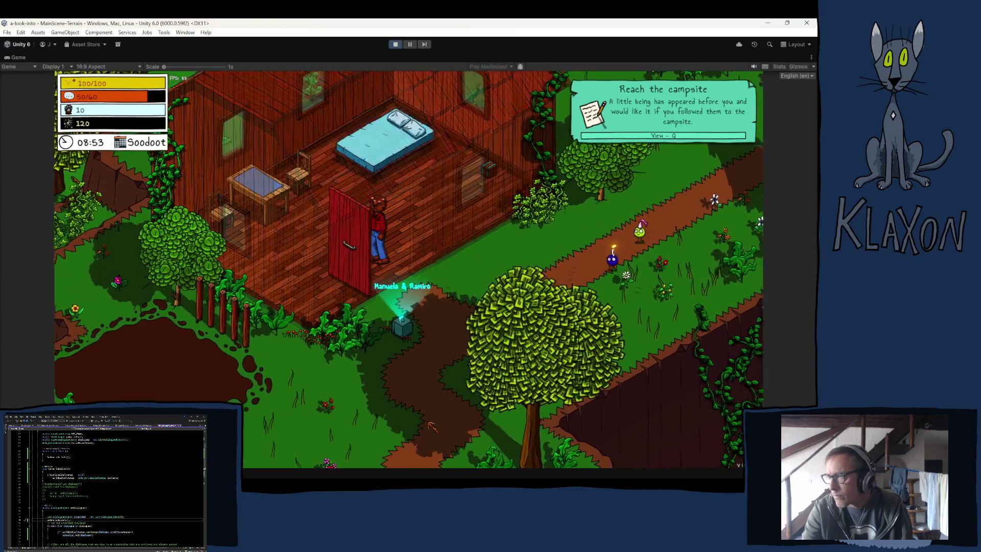
pyautogui.press('s')
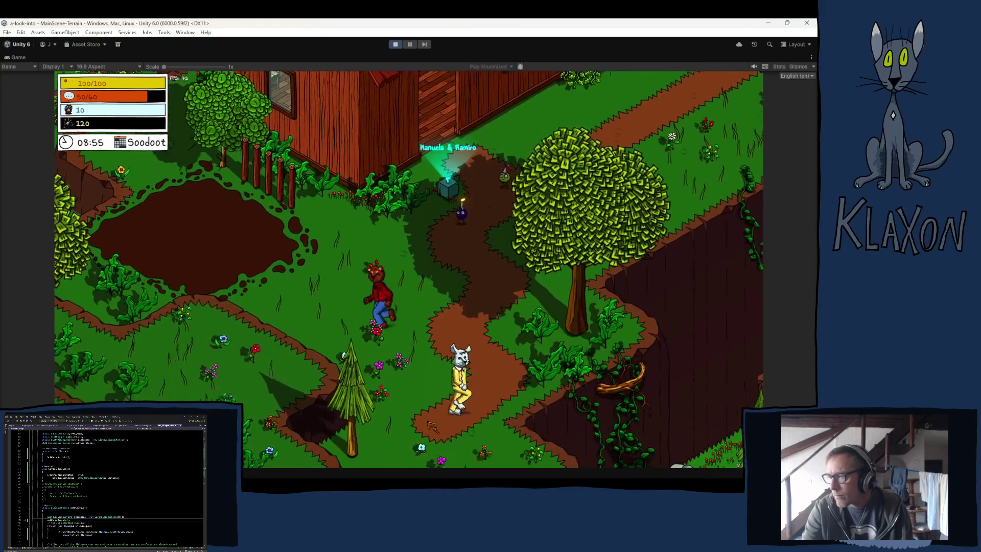
pyautogui.press('s')
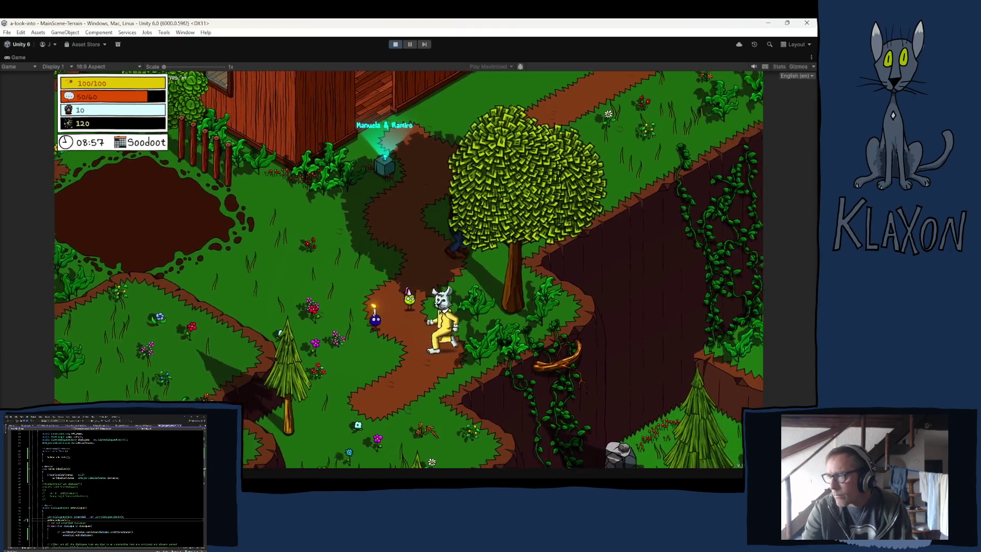
pyautogui.press('d')
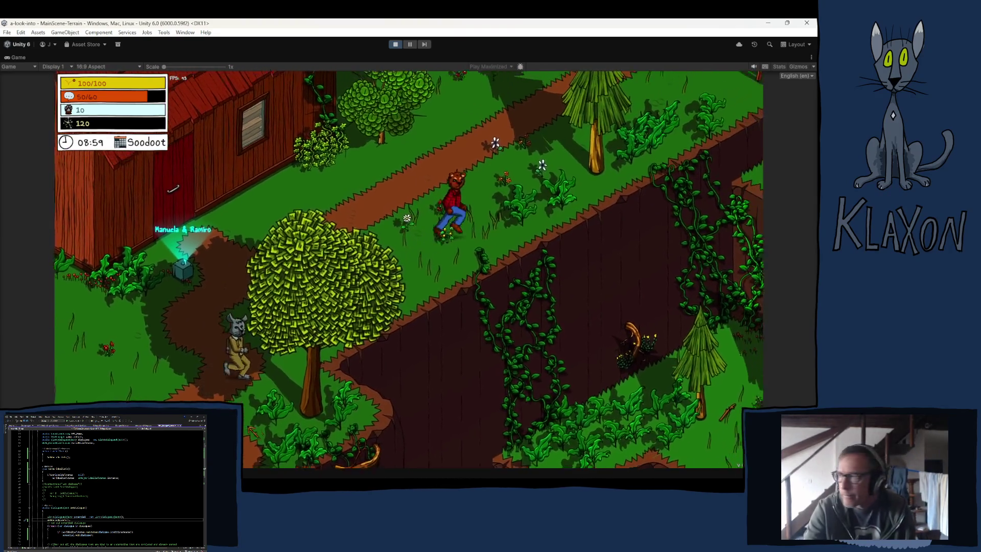
pyautogui.press('d')
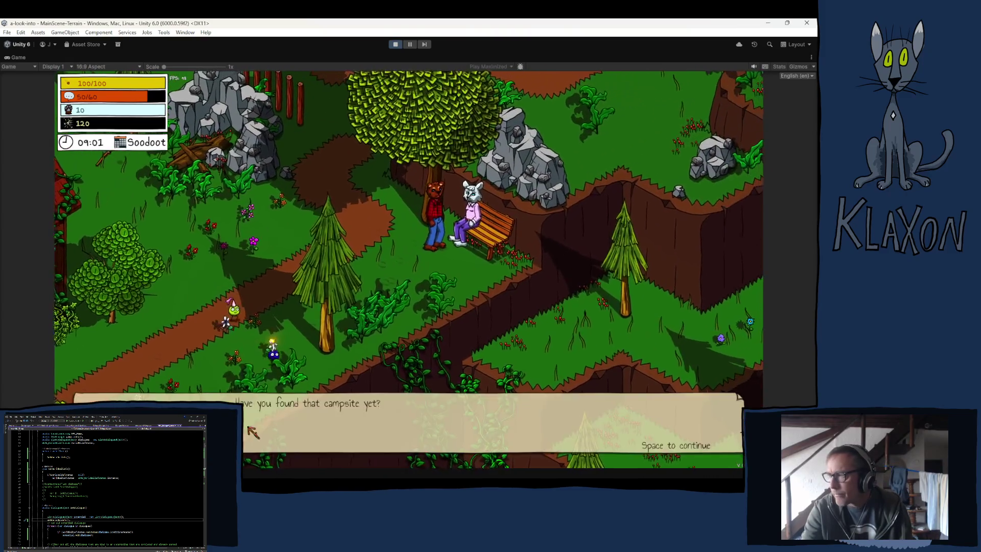
pyautogui.press('space')
pyautogui.press('s')
# Run the bear off the cliff edge and across the meadow to the Blu Valley campsite.
pyautogui.press('s')
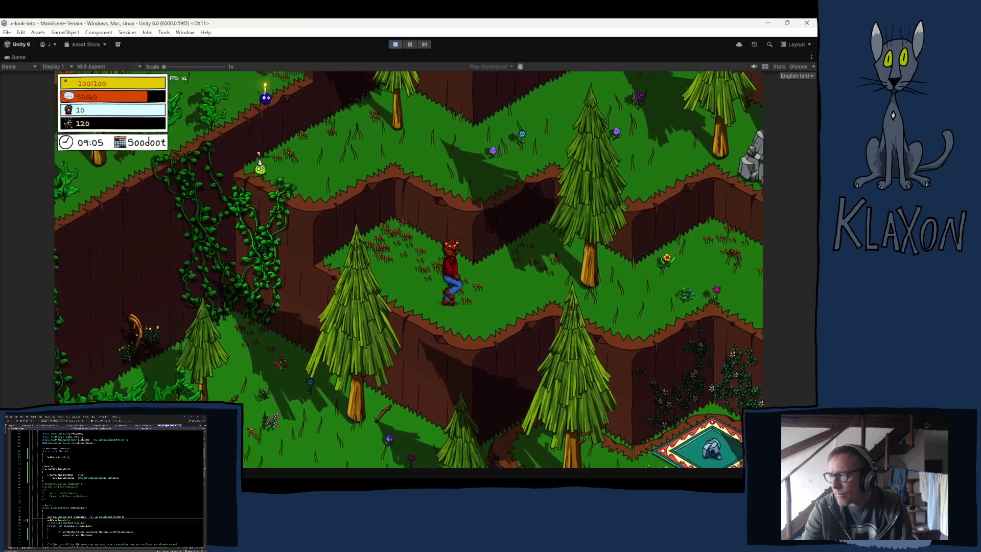
pyautogui.press('s')
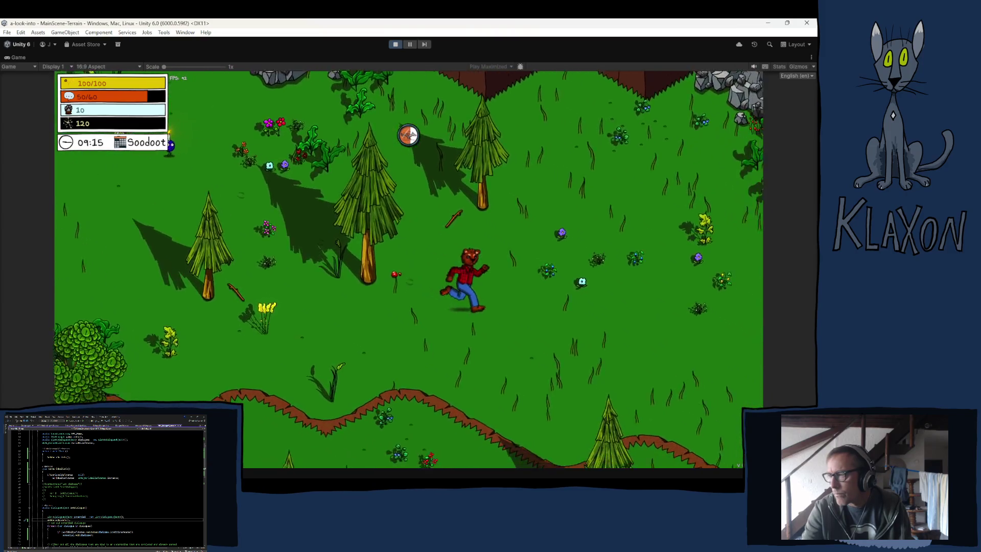
pyautogui.press('d')
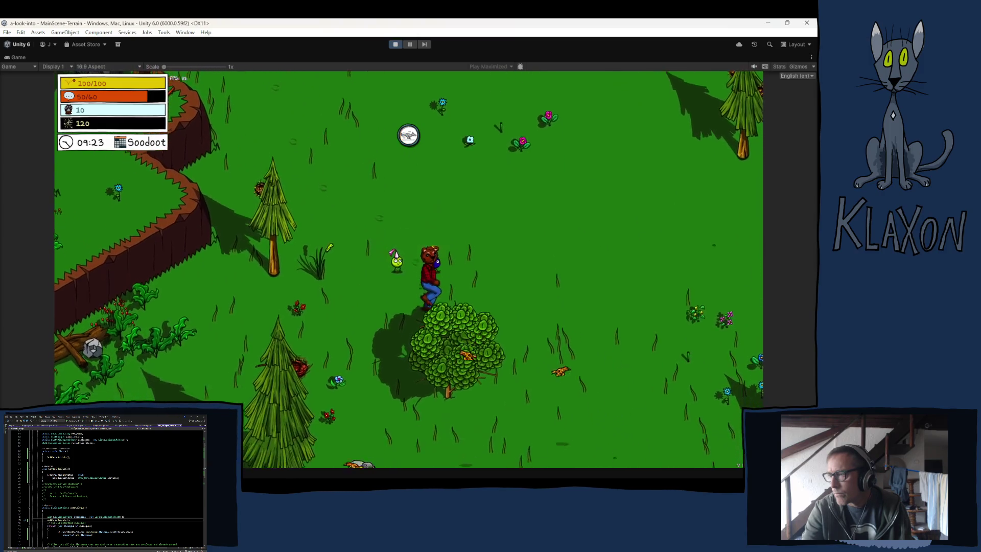
pyautogui.press('d')
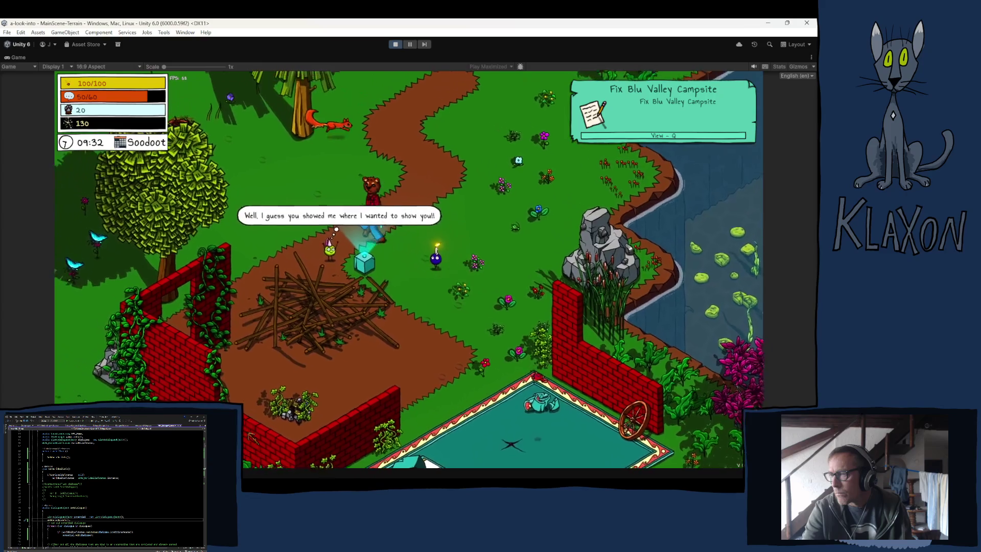
pyautogui.press('w')
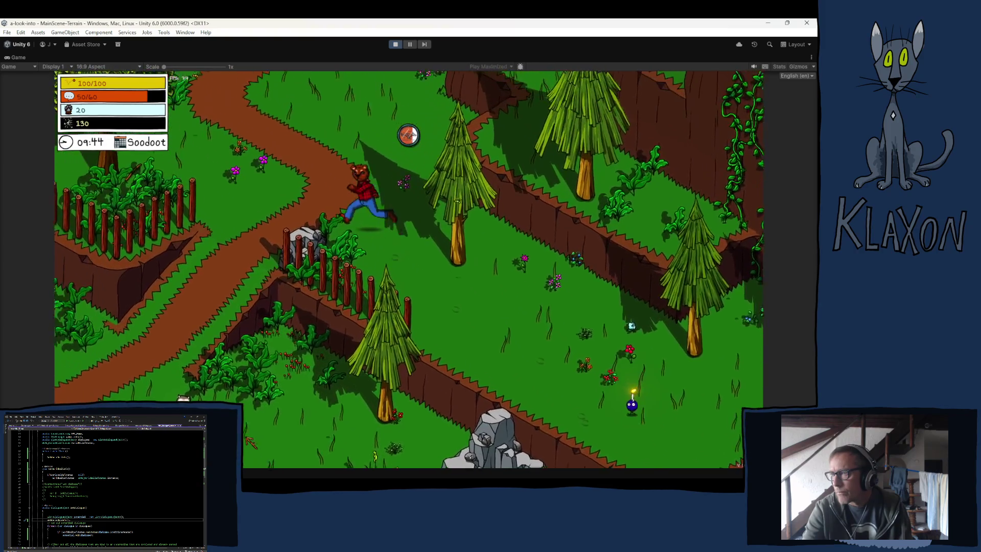
# Run the bear up the rocks and slopes past the bench to the rabbit couple's path.
pyautogui.press('w')
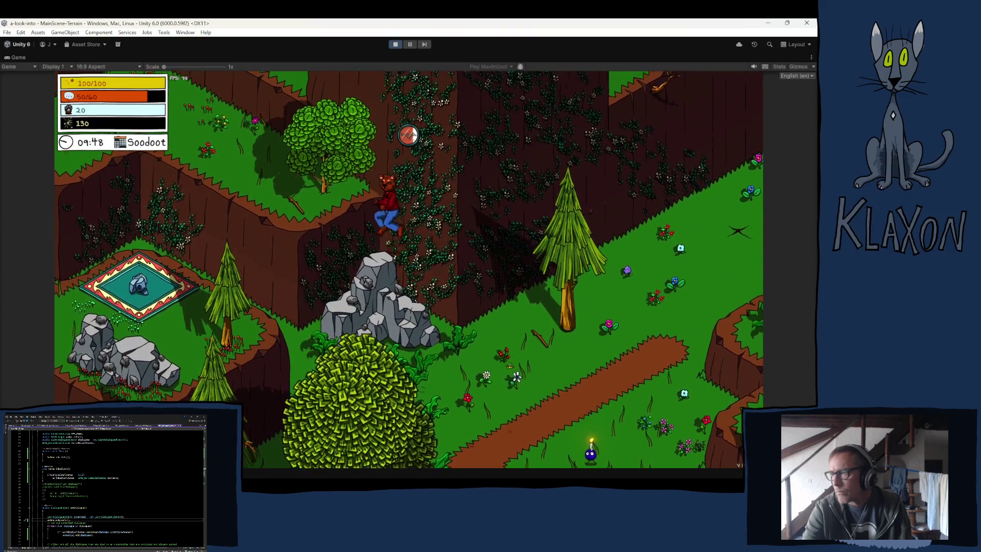
pyautogui.press('w')
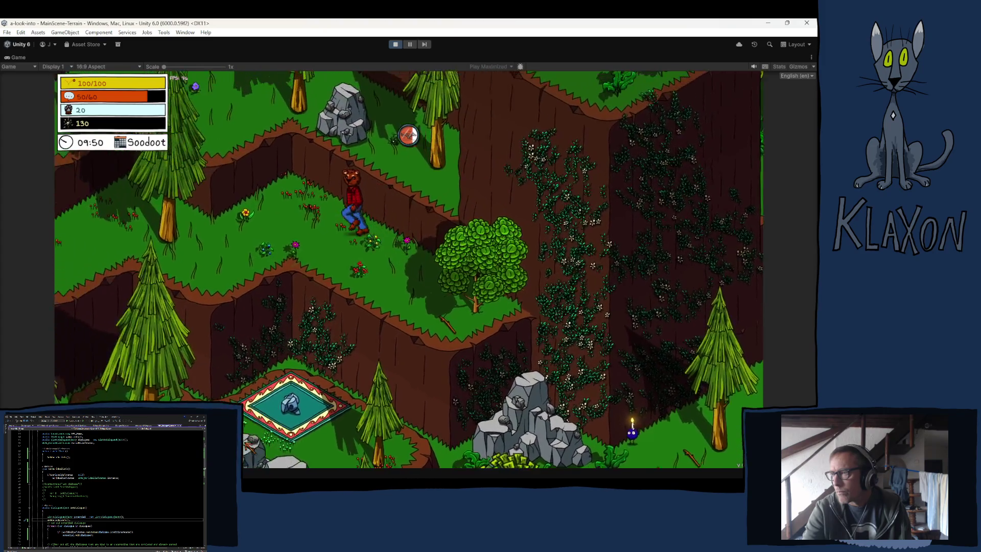
pyautogui.press('w')
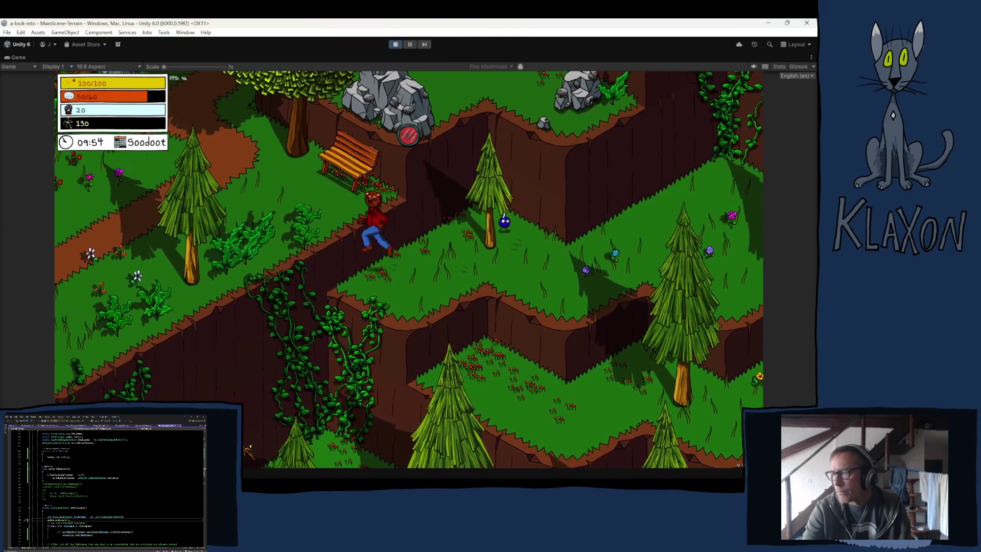
pyautogui.press('w')
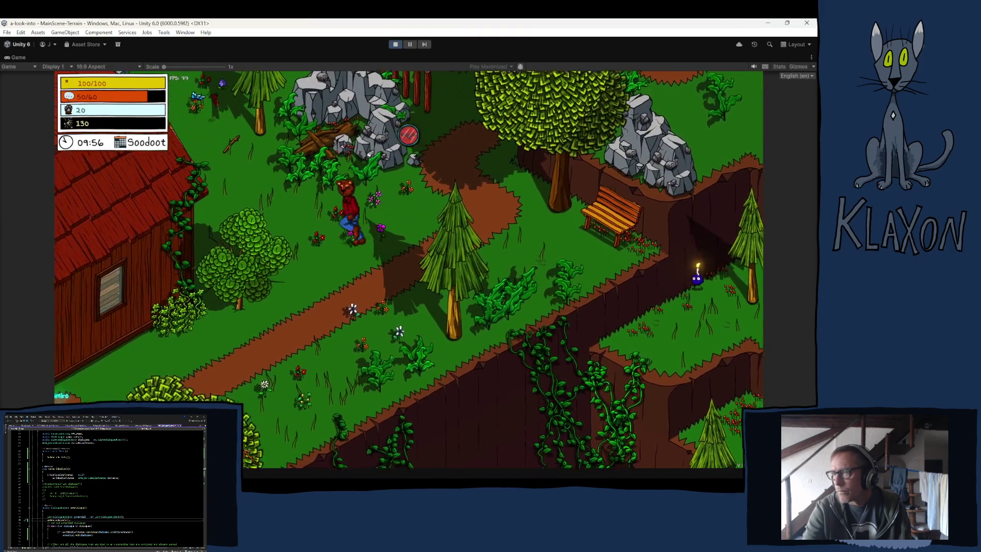
pyautogui.press('a')
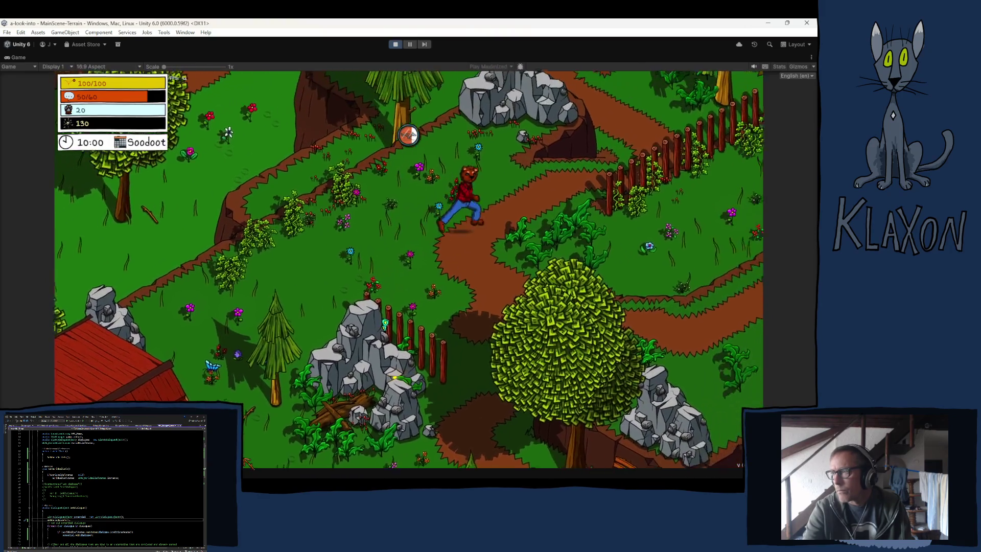
pyautogui.press('w')
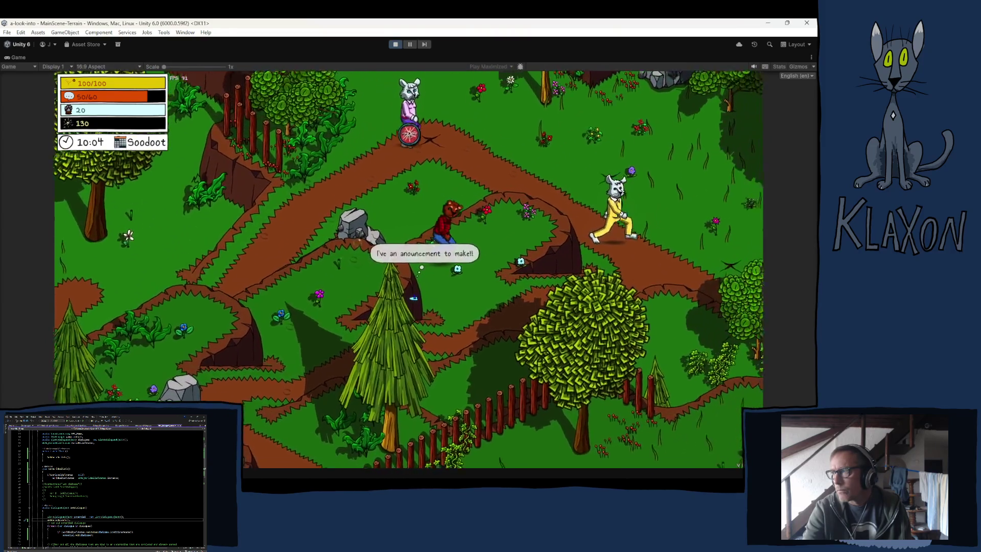
# Walk to the rabbit couple and talk through Manuela's dialogue.
pyautogui.press('d')
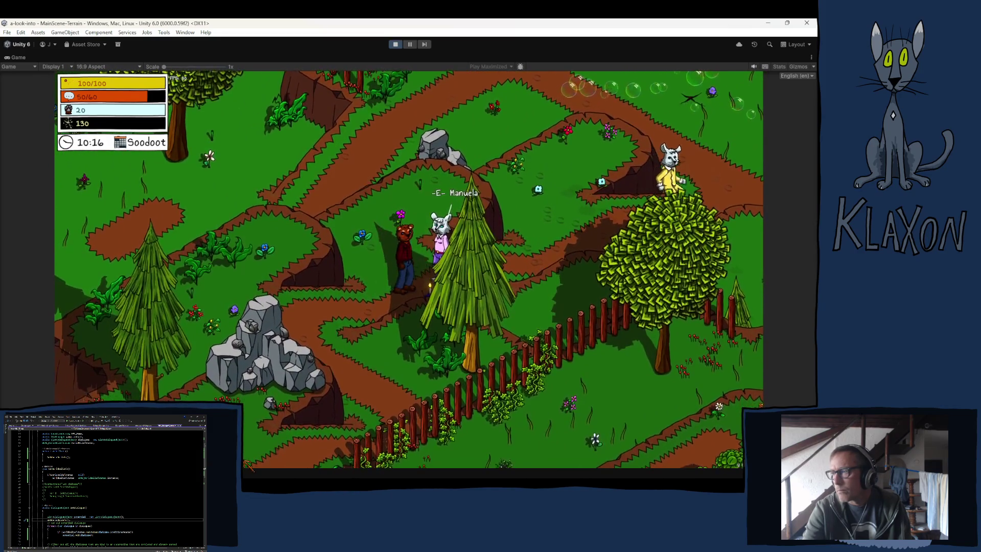
pyautogui.press('e')
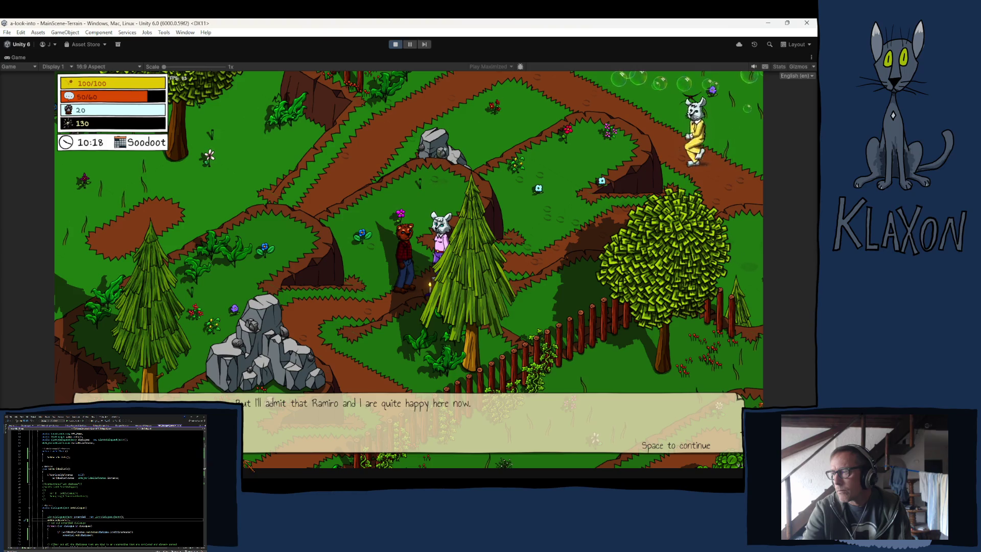
pyautogui.press('e')
pyautogui.press('space')
pyautogui.press('space')
# Walk the bear across the map to the bench NPC and back, then stop play mode.
pyautogui.press('w')
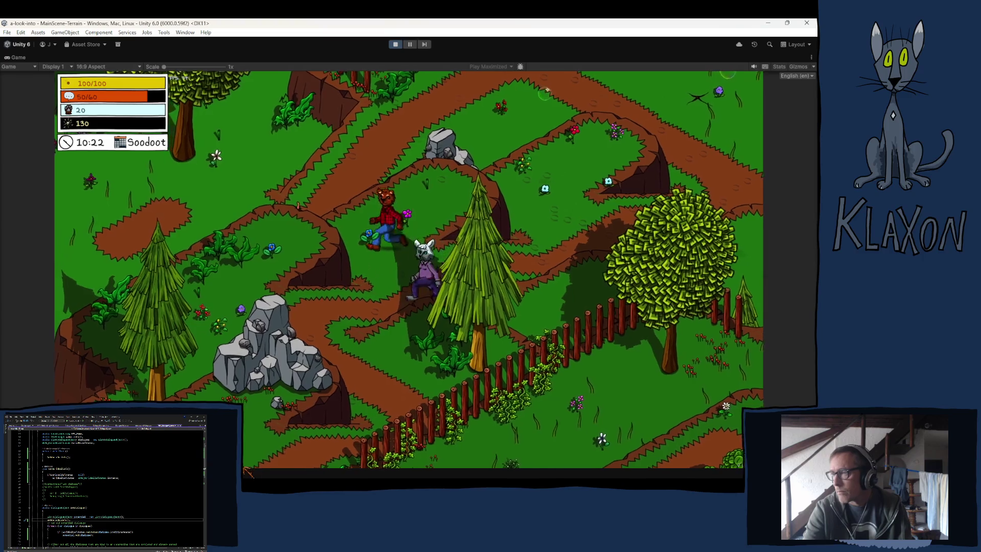
pyautogui.press('w')
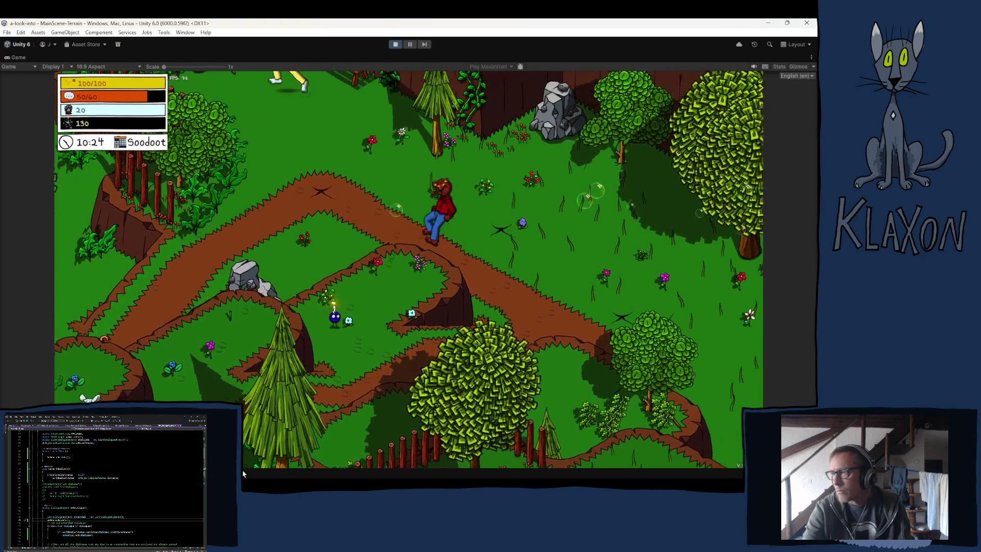
pyautogui.press('a')
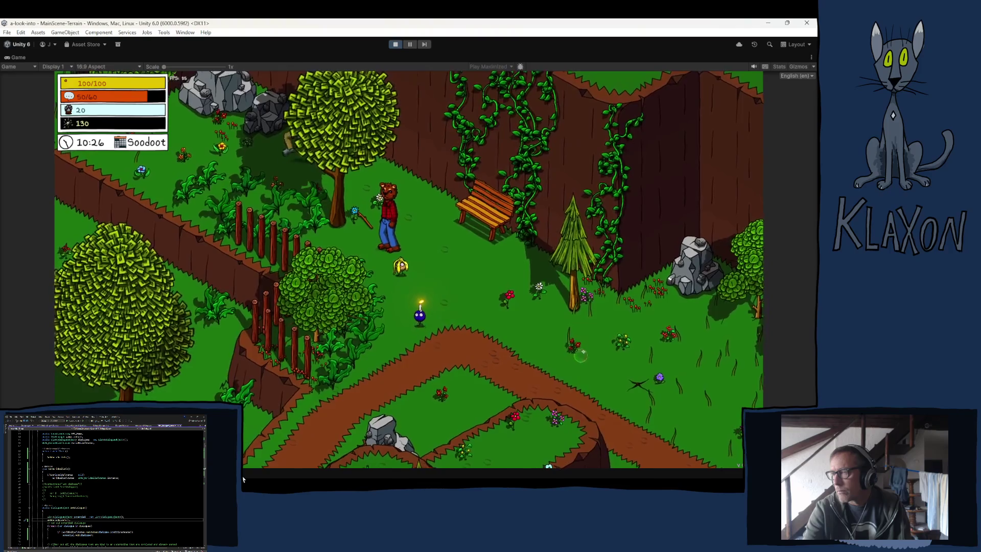
pyautogui.press('d')
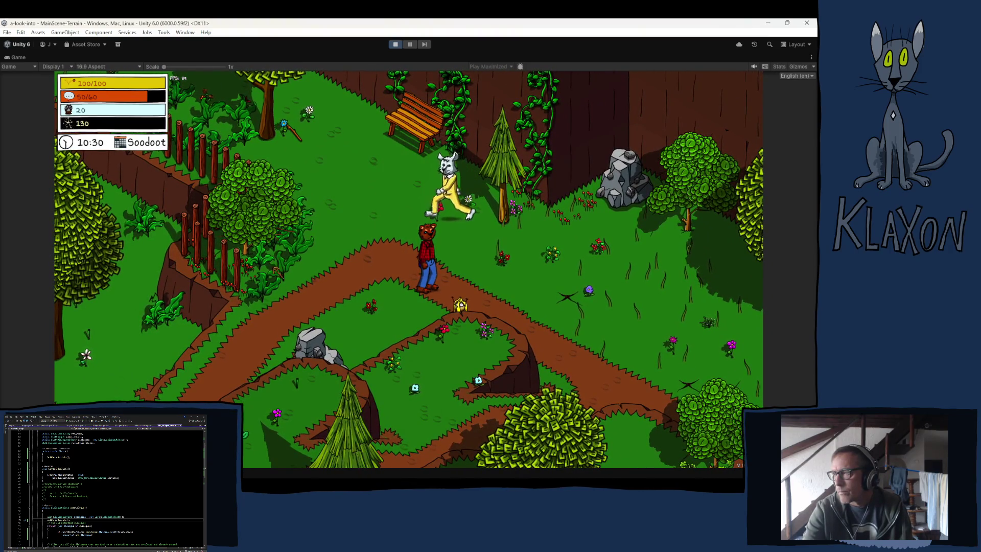
pyautogui.click(396, 45)
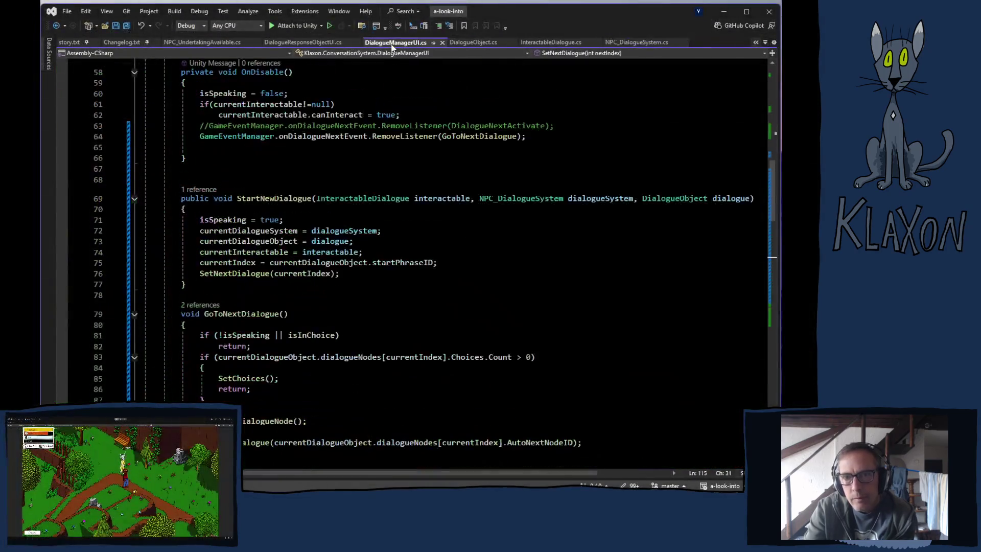
# Review SetChoices and the SetActive info in DialogueManagerUI.cs, then return to Unity.
pyautogui.scroll(-5, 407, 329)
pyautogui.scroll(-3, 397, 305)
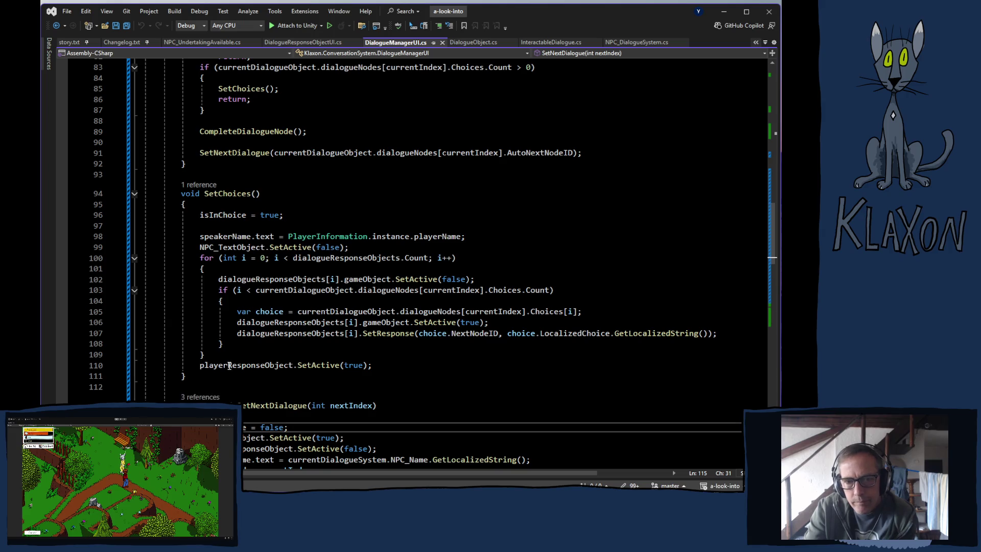
pyautogui.moveTo(311, 368)
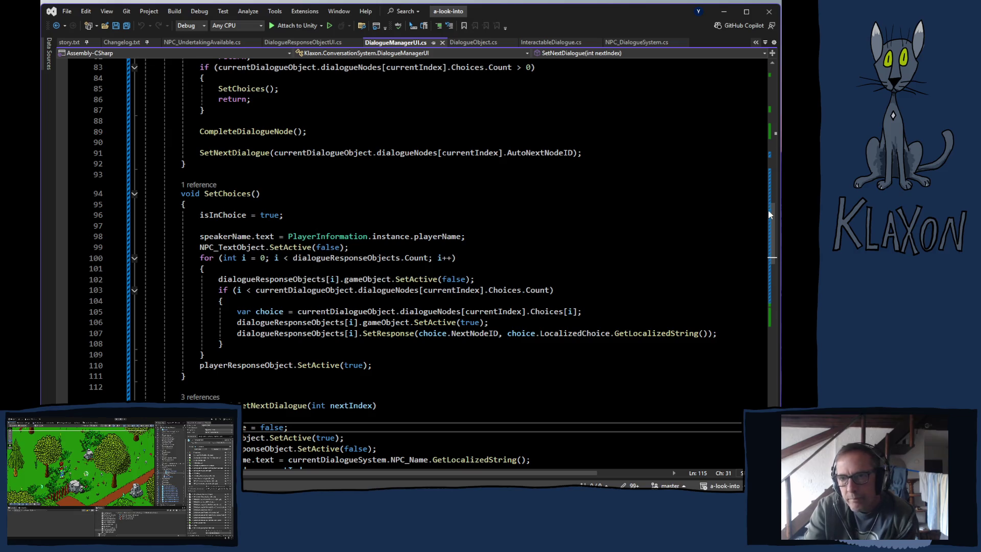
pyautogui.hotkey('alt', 'Tab')
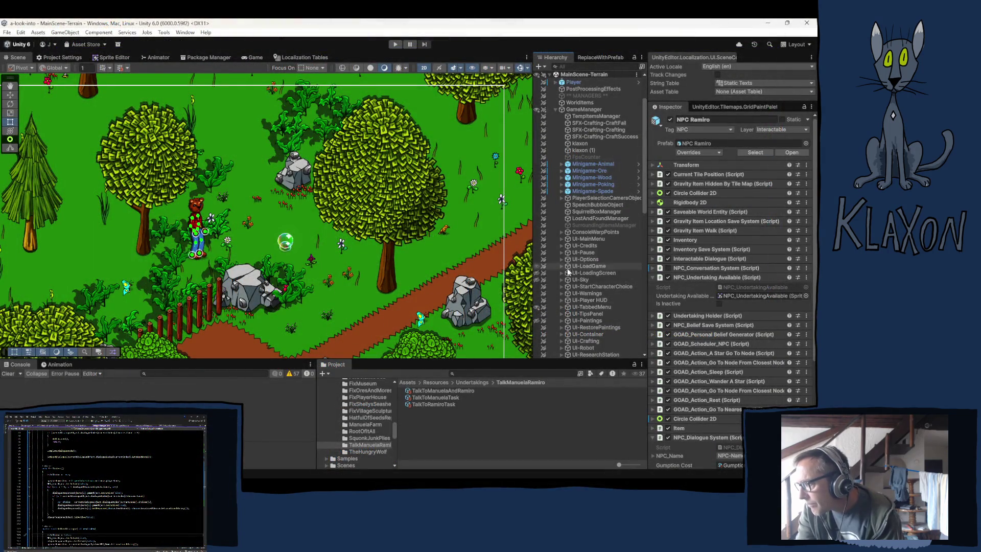
# Expand and select UI-Pause, then open its SetButtonSelected script in Visual Studio.
pyautogui.click(561, 252)
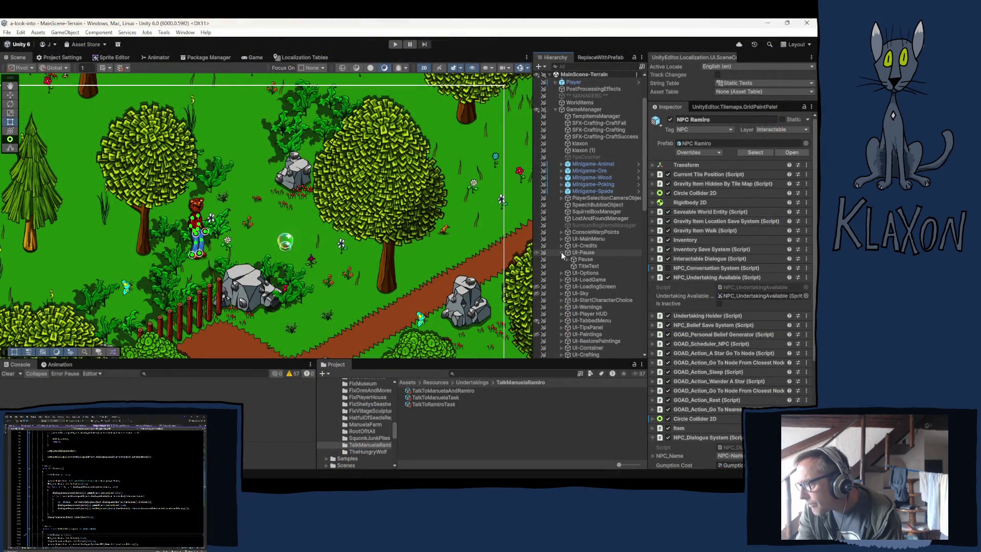
pyautogui.click(585, 252)
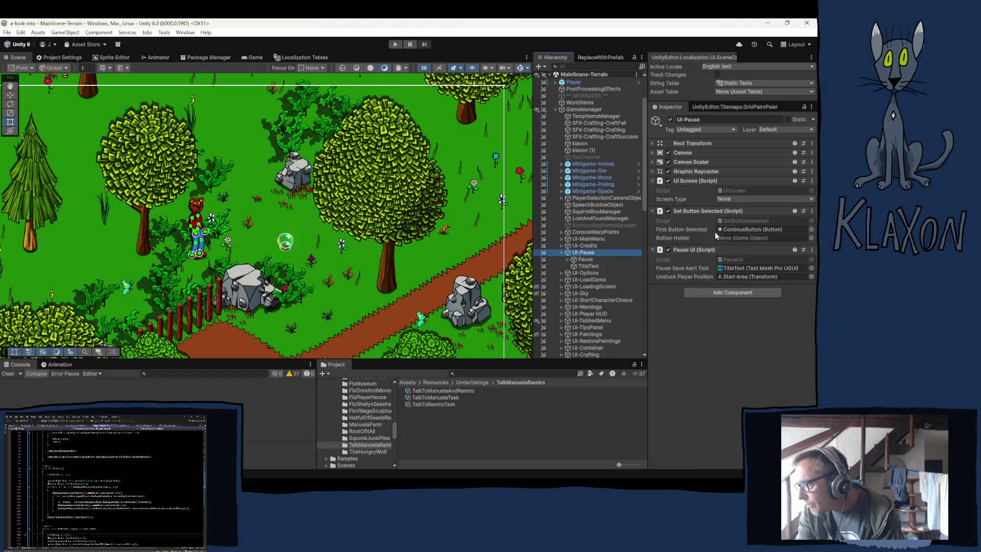
pyautogui.doubleClick(745, 221)
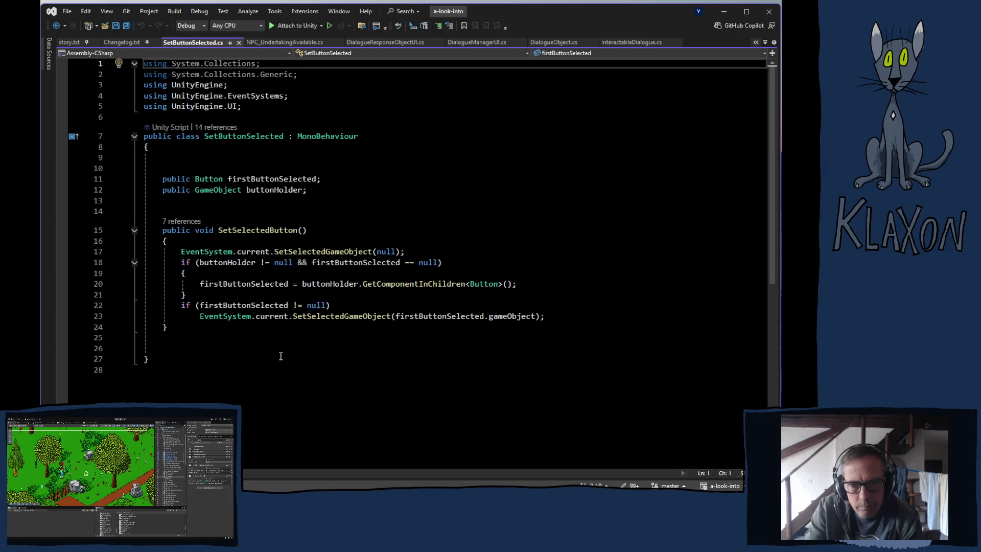
# Select line 17's EventSystem.current.SetSelectedGameObject(null); statement and return to DialogueManagerUI.cs.
pyautogui.click(216, 253)
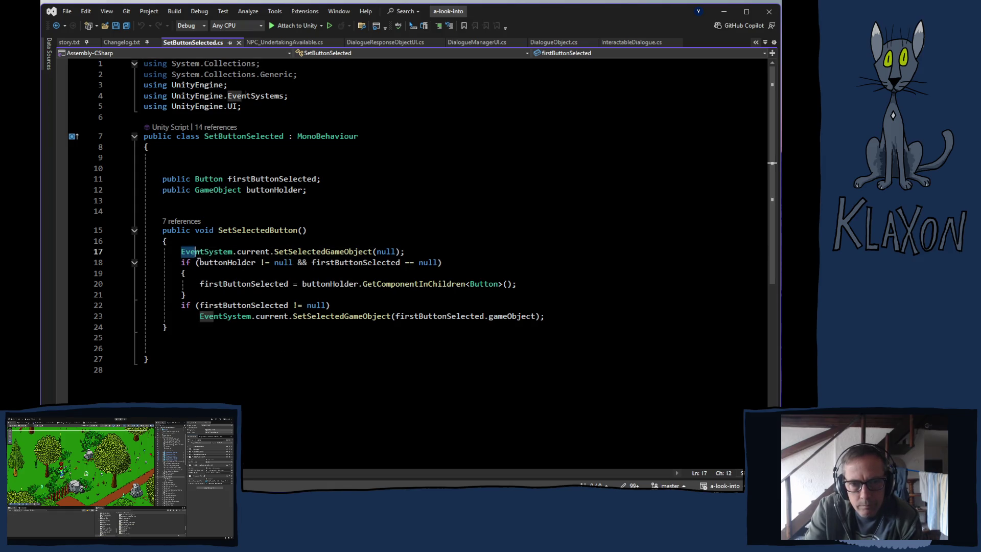
pyautogui.click(218, 254)
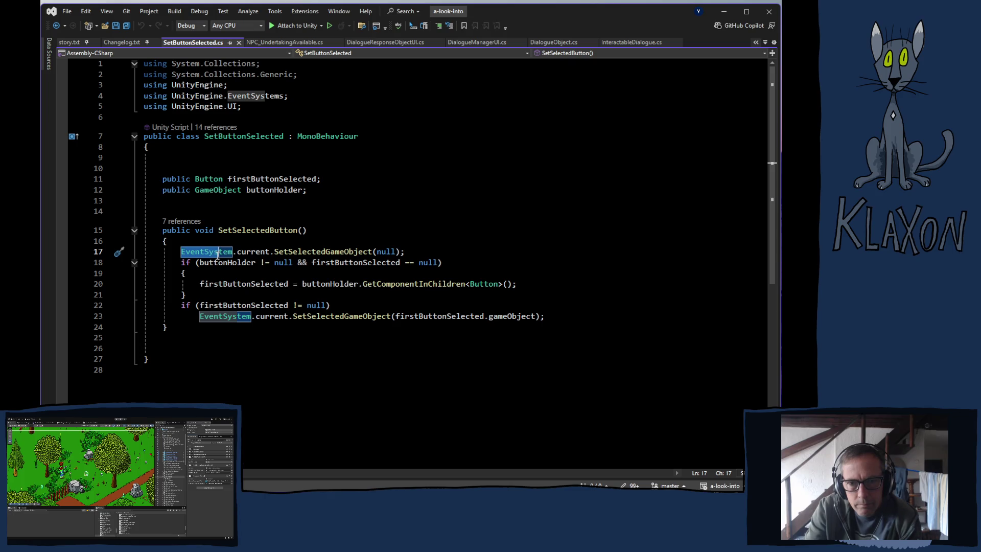
pyautogui.moveTo(217, 254); pyautogui.dragTo(412, 252)
pyautogui.hotkey('ctrl', 'c')
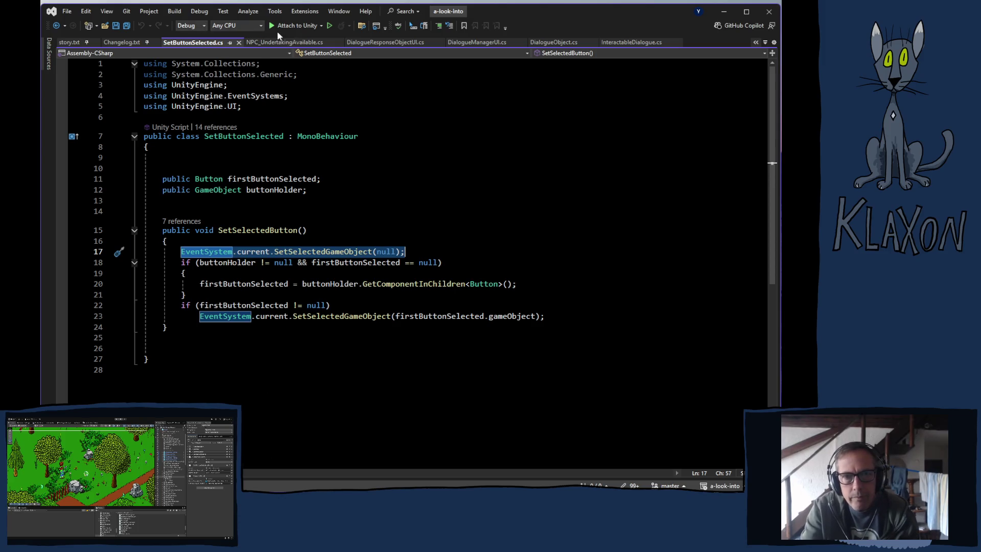
pyautogui.click(375, 42)
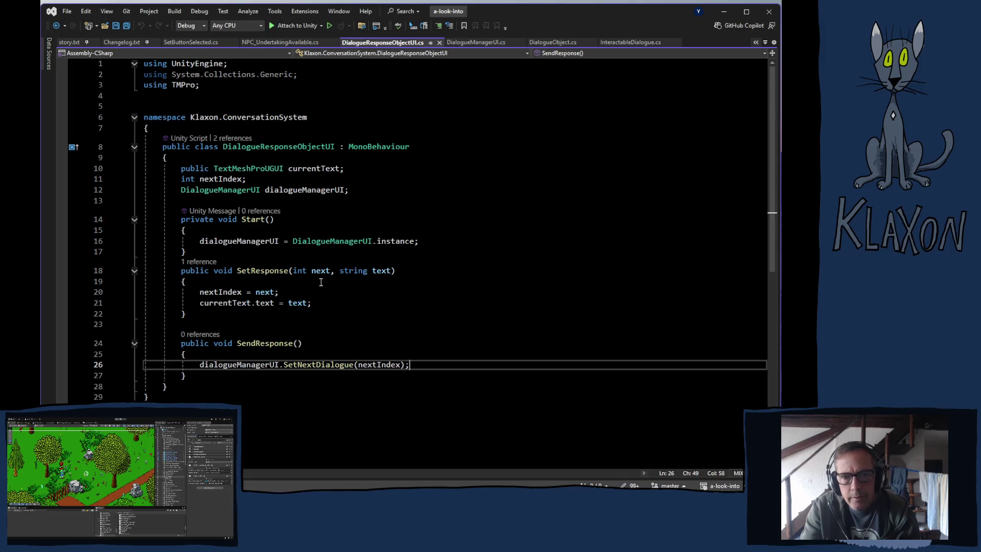
pyautogui.click(470, 44)
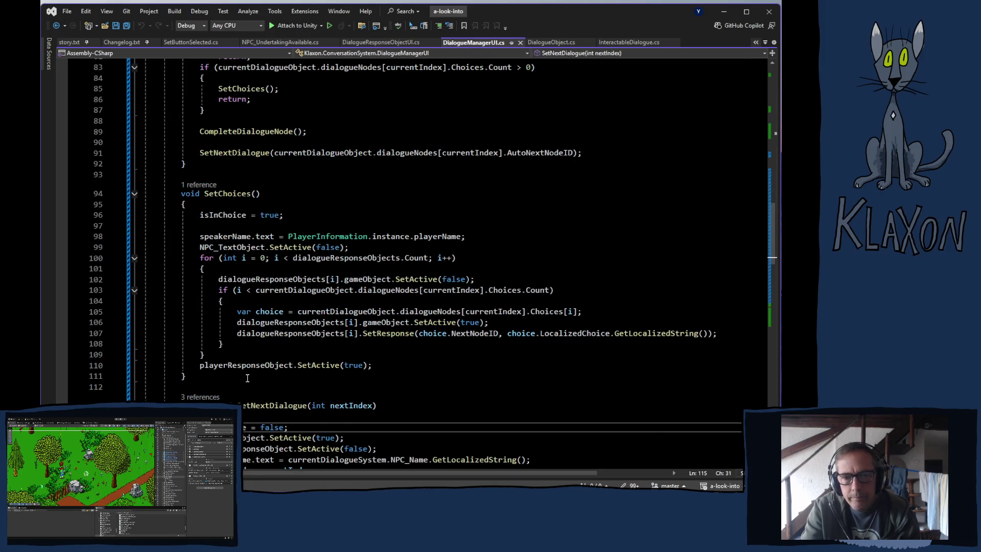
# Paste the clear-selection statement after the SetChoices loop and add using UnityEngine.EventSystems.
pyautogui.click(235, 356)
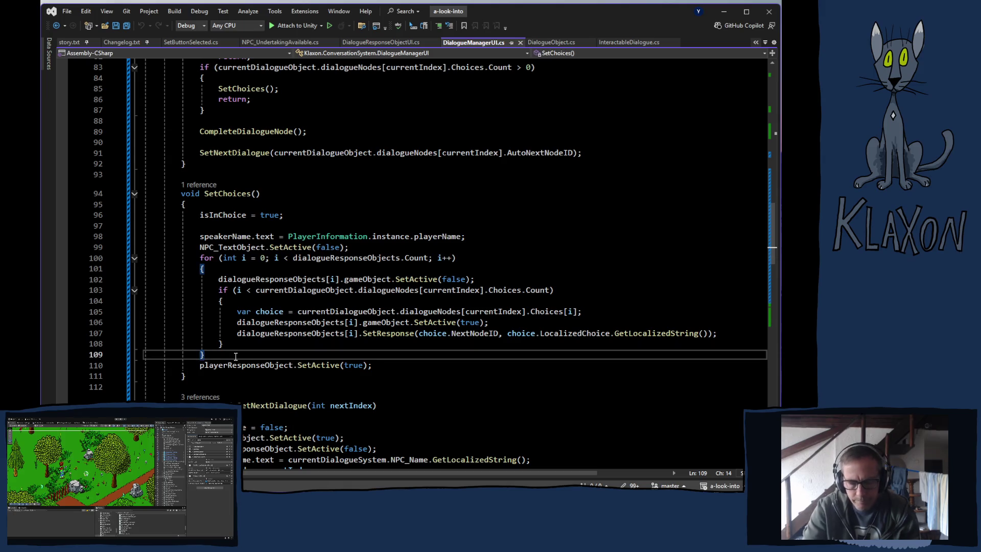
pyautogui.press('Return')
pyautogui.hotkey('ctrl', 'v')
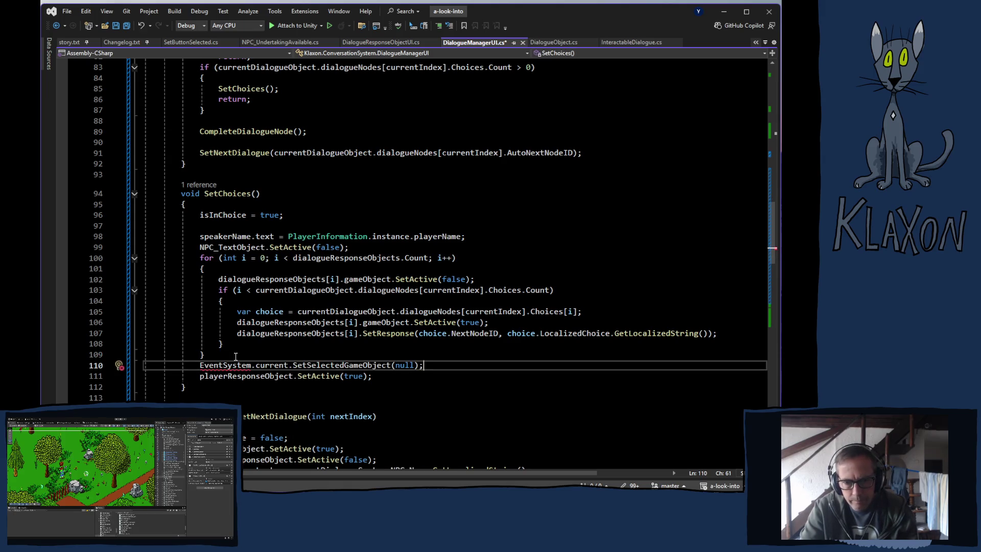
pyautogui.moveTo(234, 367)
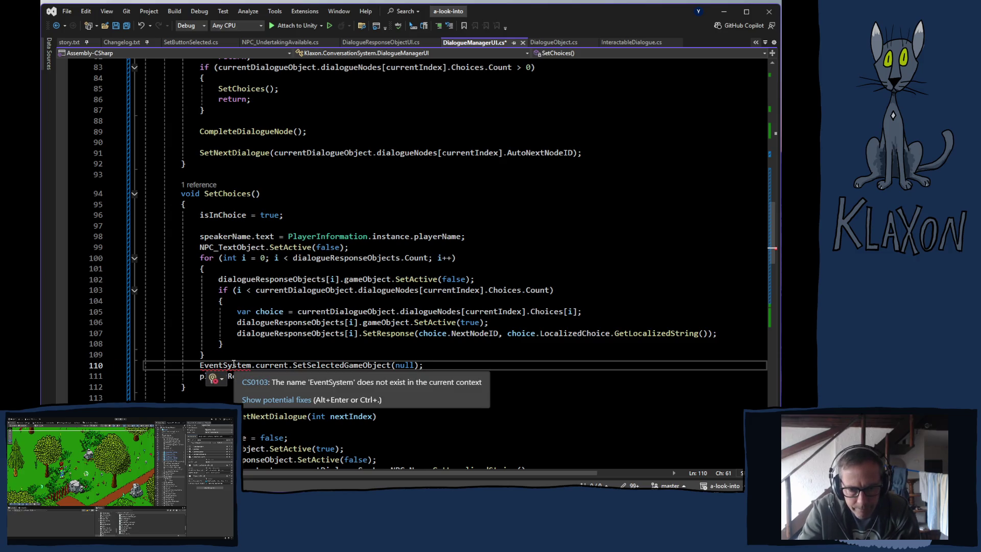
pyautogui.click(264, 402)
pyautogui.click(264, 400)
# Add a second SetSelectedGameObject line passing dialogueResponseObjects[i].gameObject instead of null.
pyautogui.click(434, 367)
pyautogui.press('Return')
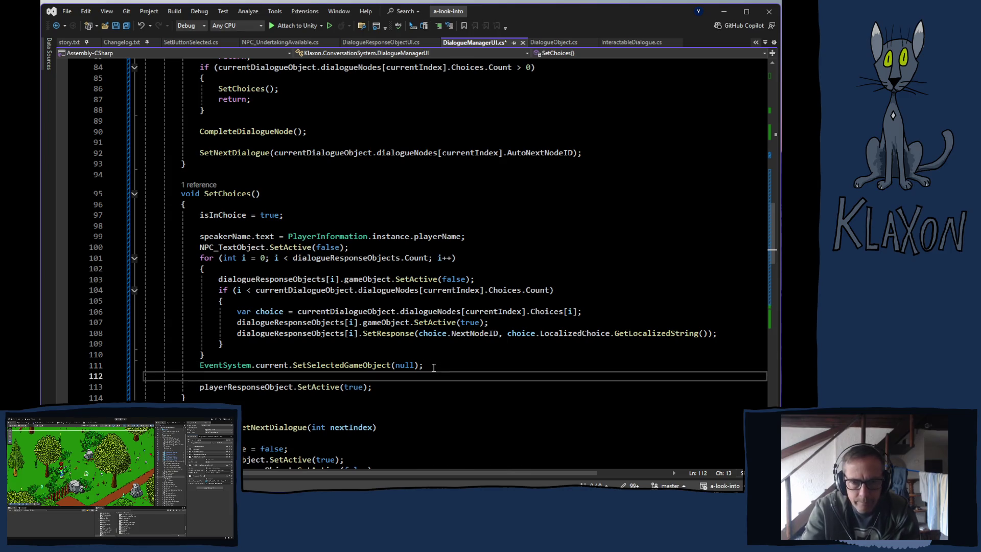
pyautogui.hotkey('ctrl', 'v')
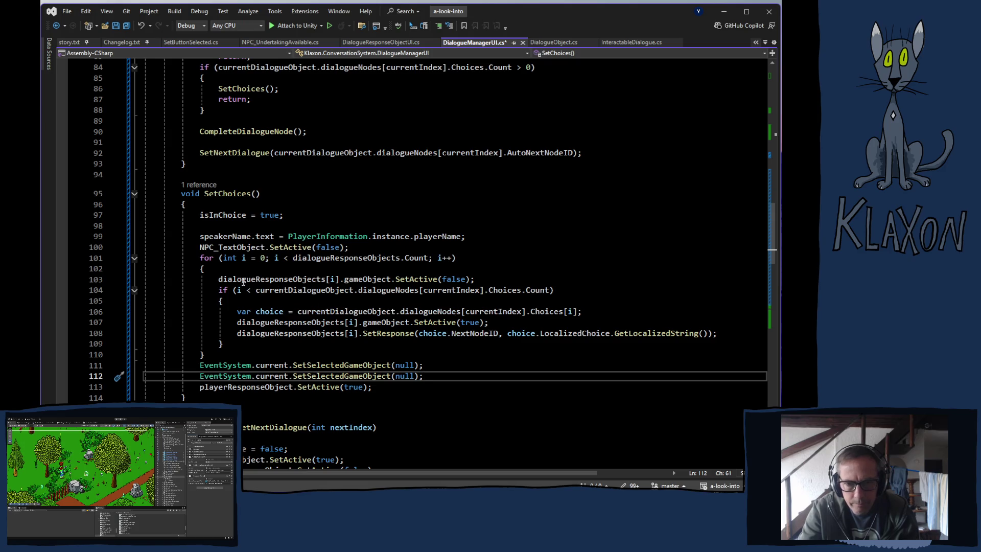
pyautogui.click(222, 281)
pyautogui.moveTo(223, 280); pyautogui.dragTo(393, 279)
pyautogui.hotkey('ctrl', 'c')
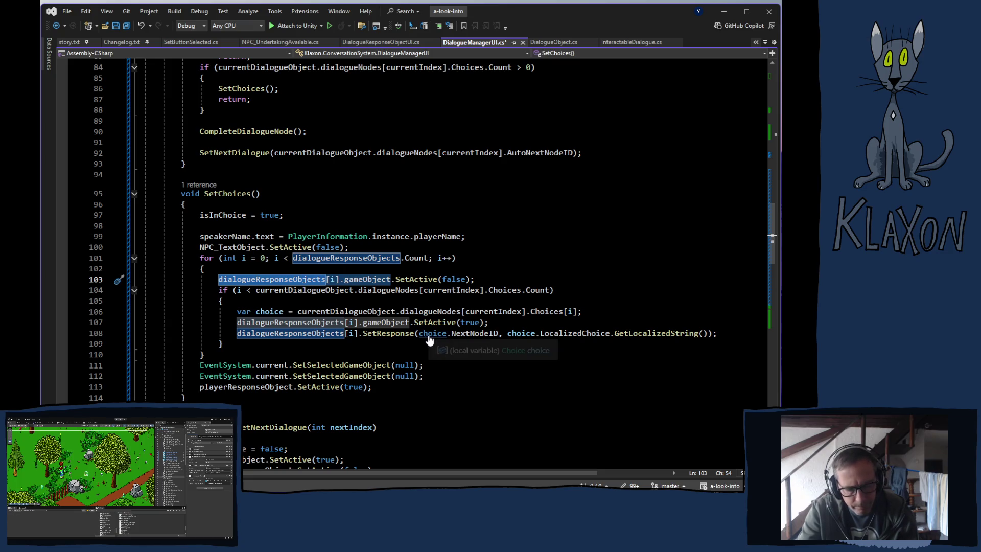
pyautogui.doubleClick(406, 376)
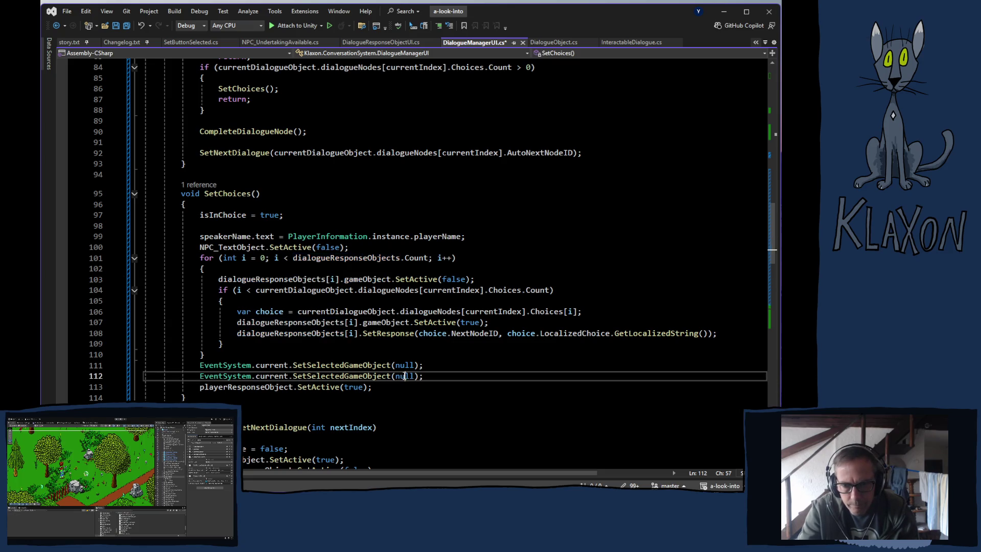
pyautogui.hotkey('ctrl', 'v')
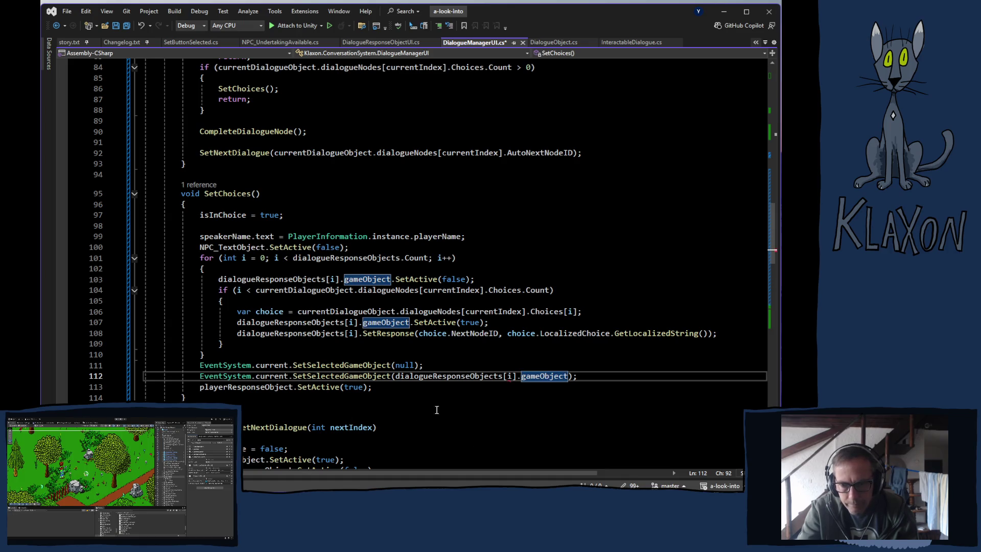
# Change the index to 0 to select the first response button, and save DialogueManagerUI.cs.
pyautogui.moveTo(515, 381)
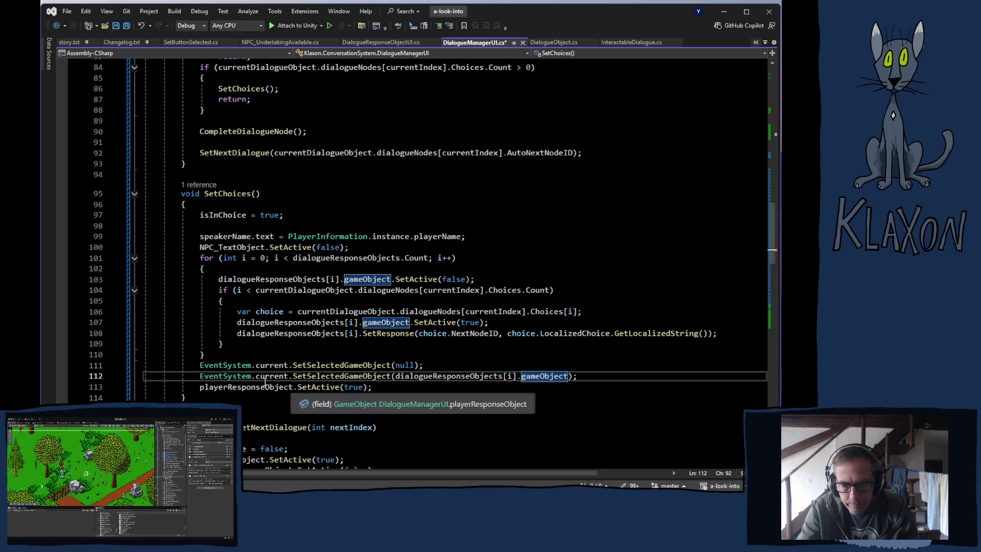
pyautogui.click(511, 377)
pyautogui.press('BackSpace')
pyautogui.write('0')
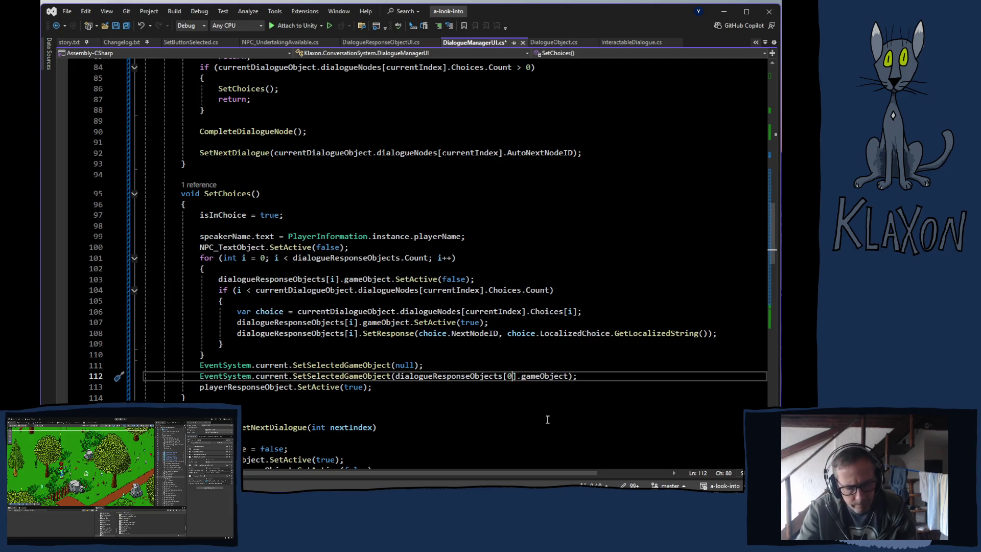
pyautogui.hotkey('ctrl', 's')
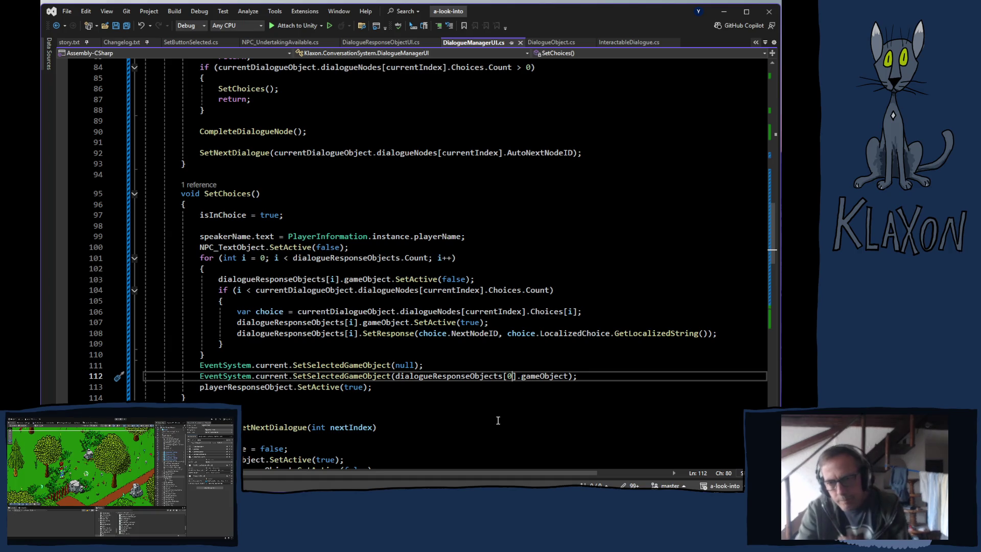
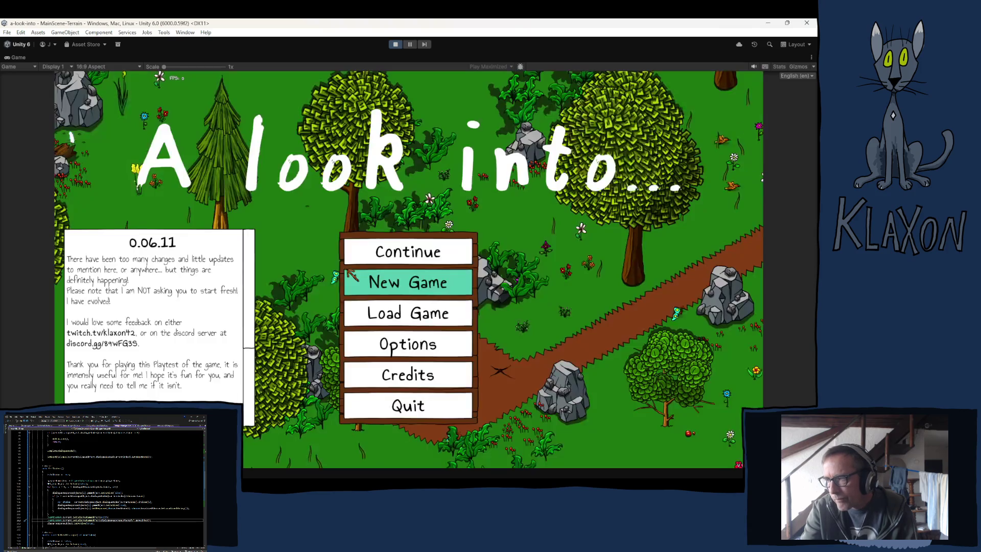
# Continue the saved game from the title menu to reach the opening NPC greeting.
pyautogui.click(376, 263)
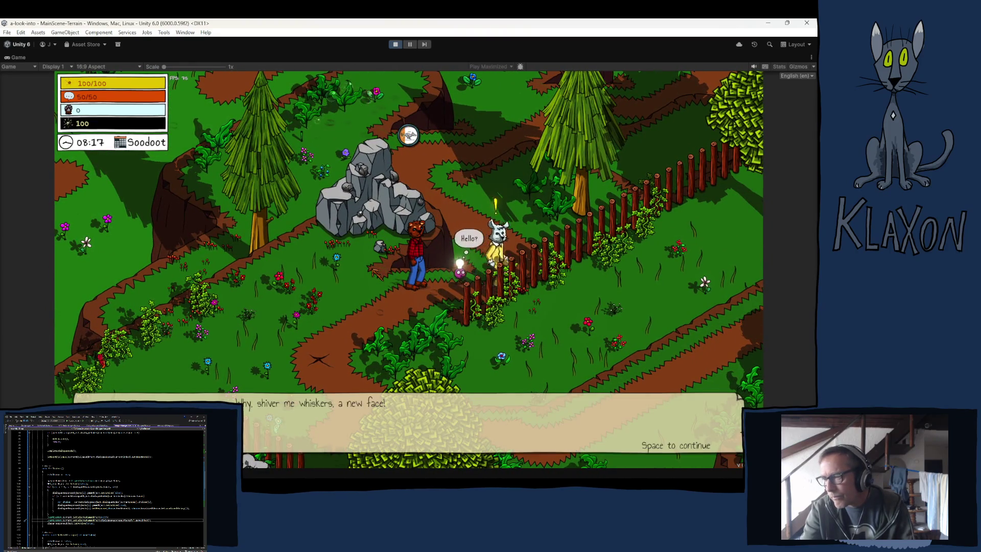
# Advance the rabbit's greeting and walk the bear to Manuela at the red house.
pyautogui.press('space')
pyautogui.press('space')
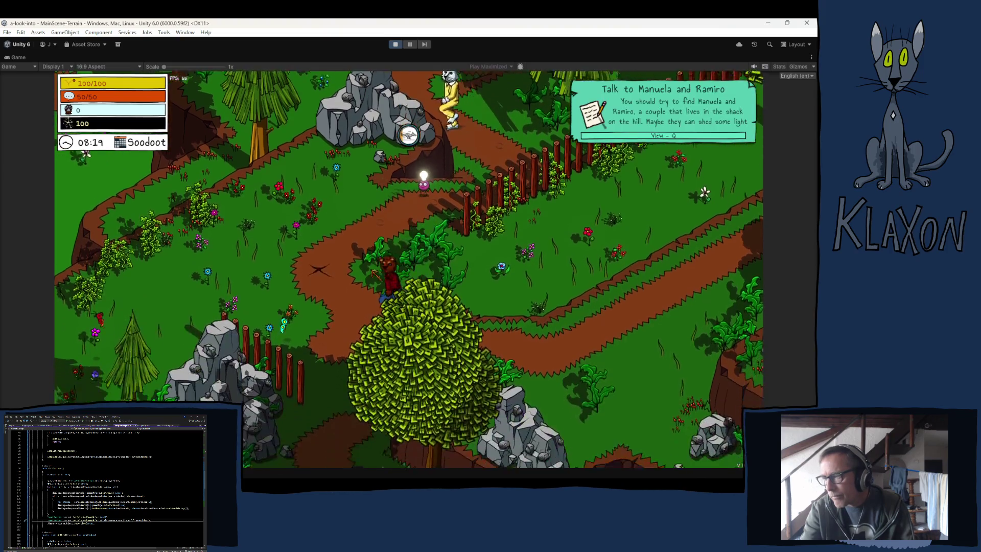
pyautogui.press('a')
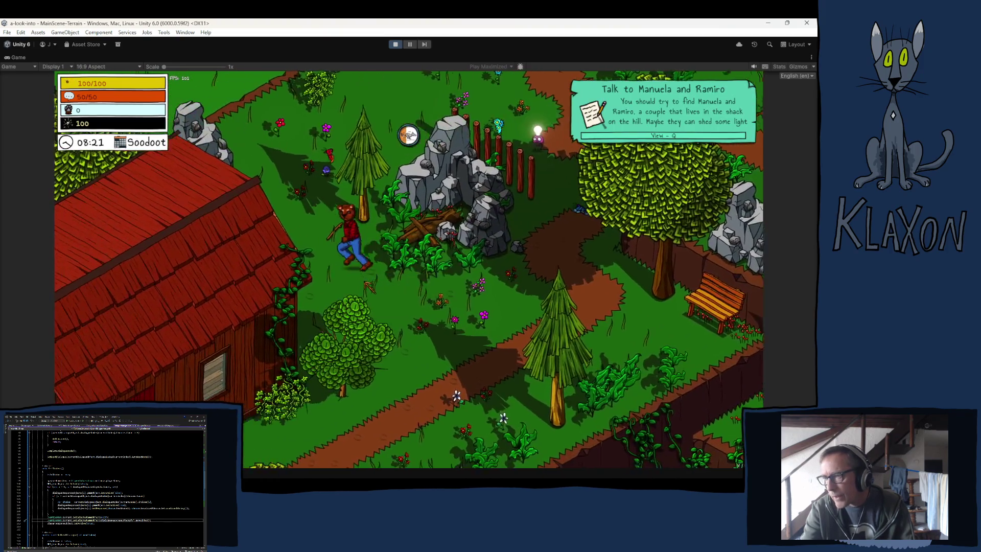
pyautogui.press('w')
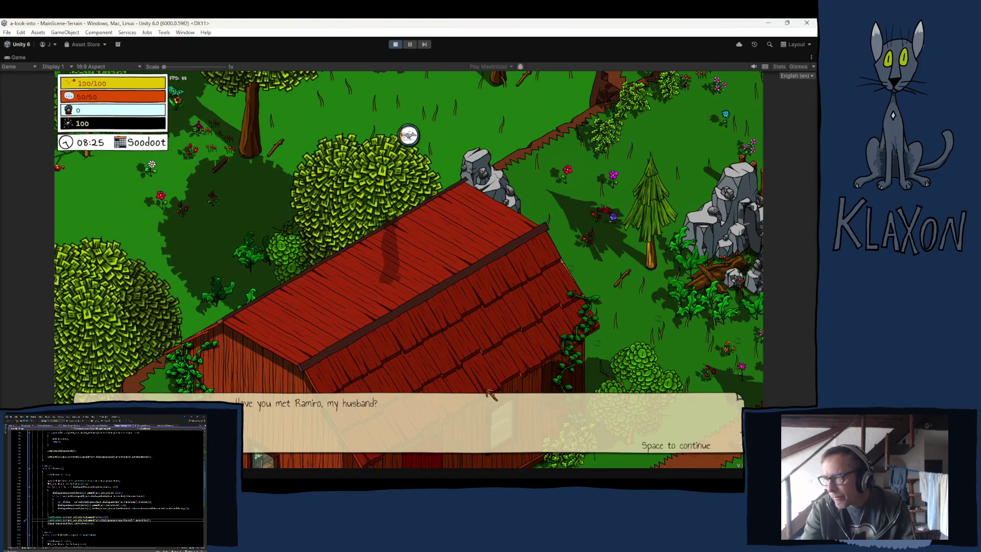
# Answer Yes! to having met Ramiro, finish the conversation, and stop the playtest.
pyautogui.press('space')
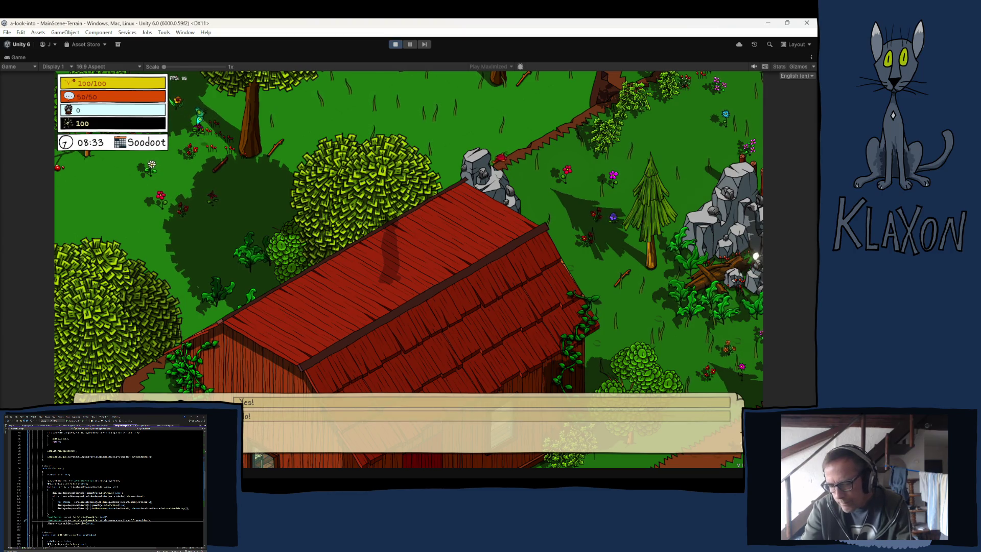
pyautogui.click(245, 402)
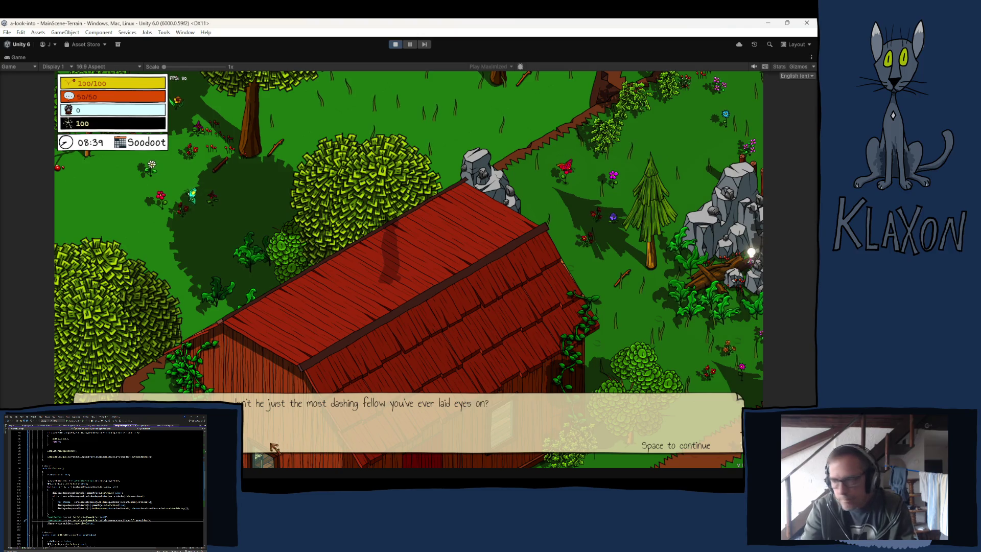
pyautogui.press('space')
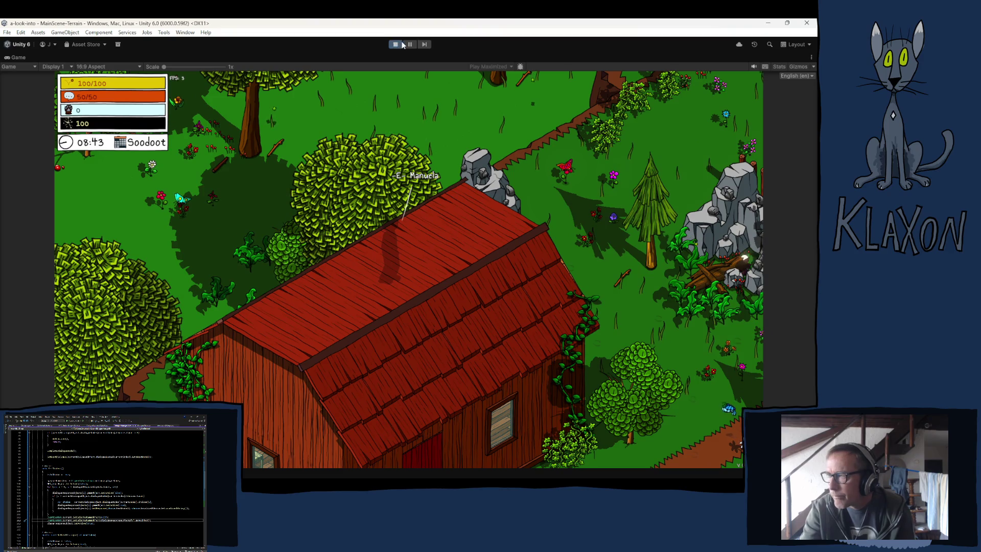
pyautogui.click(396, 44)
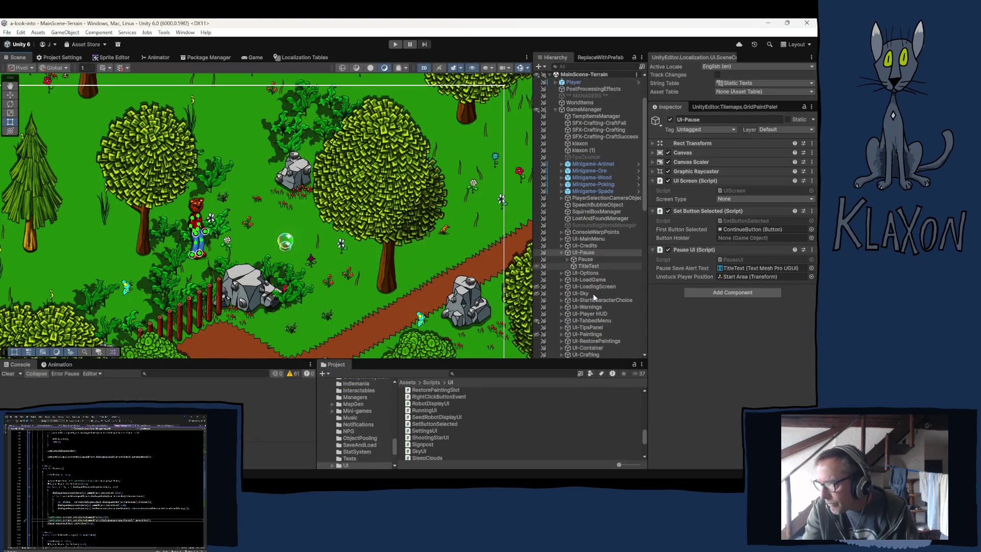
# Expand UI-NPC_Dialogue in the Hierarchy to show its DialoguePanel contents.
pyautogui.scroll(-5, 593, 294)
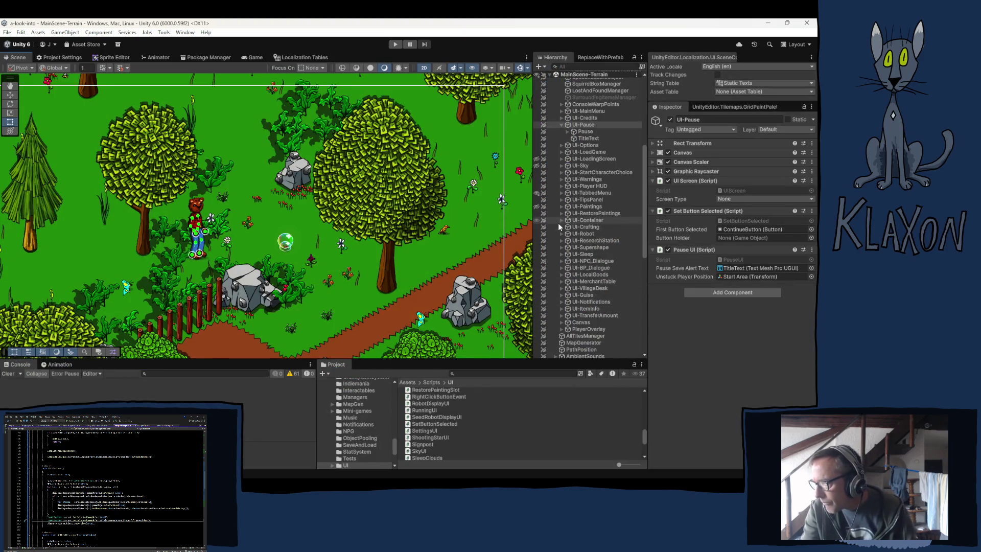
pyautogui.click(561, 261)
# Expand DialoguePanel > Player_Text and select the PlayerResponseDialogue buttons.
pyautogui.click(567, 267)
pyautogui.click(573, 288)
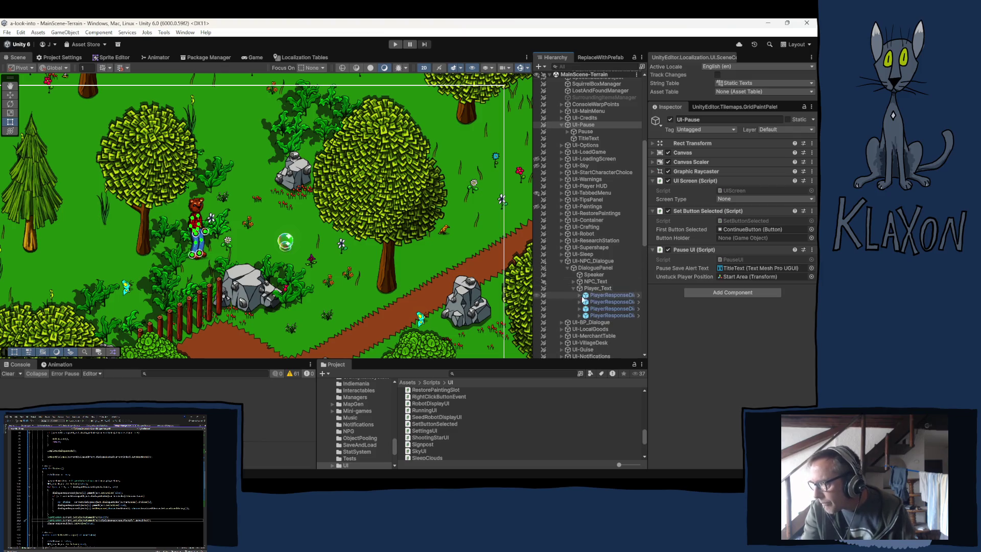
pyautogui.click(607, 295)
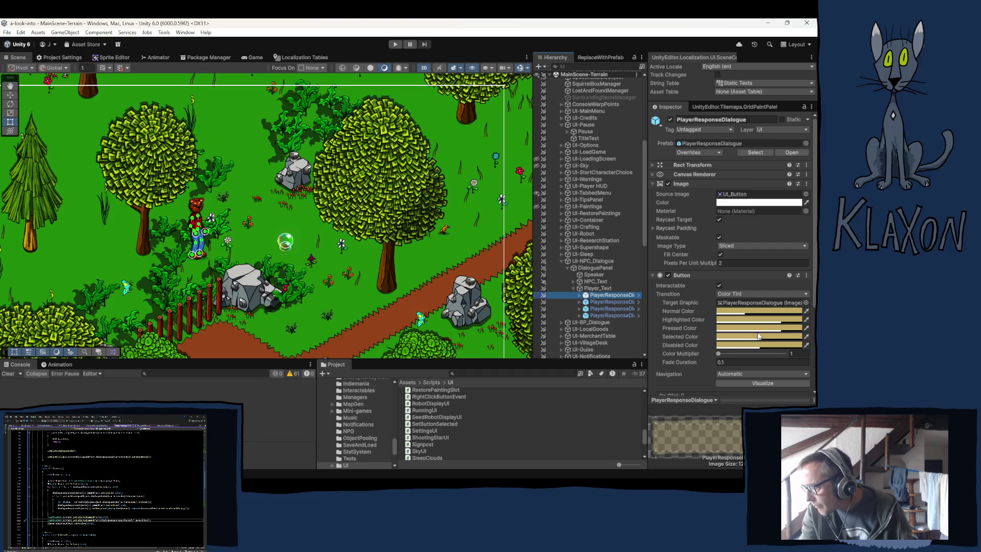
# Paste a new Selected Color tint into the buttons' Button component.
pyautogui.hotkey('alt', 'Tab')
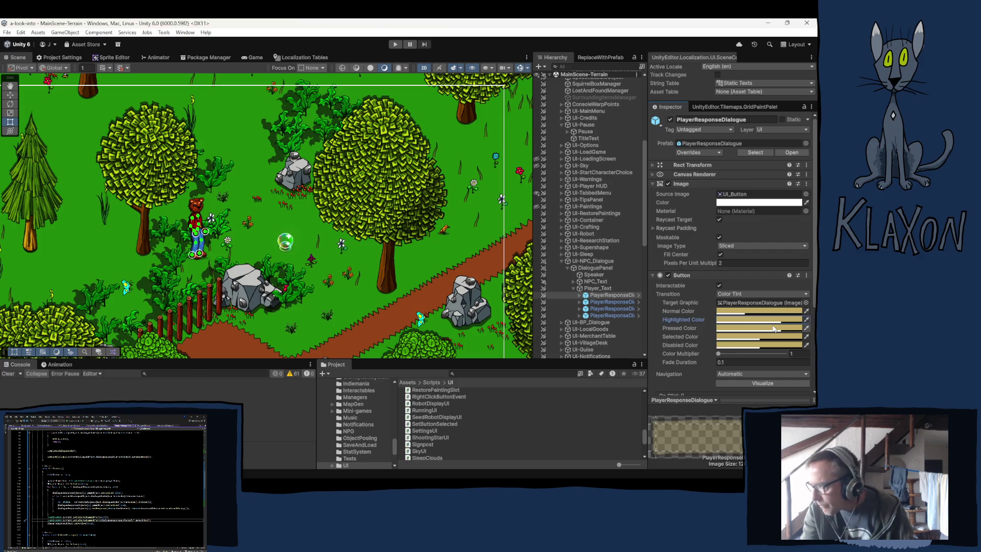
pyautogui.hotkey('alt', 'Tab')
pyautogui.hotkey('alt', 'Tab')
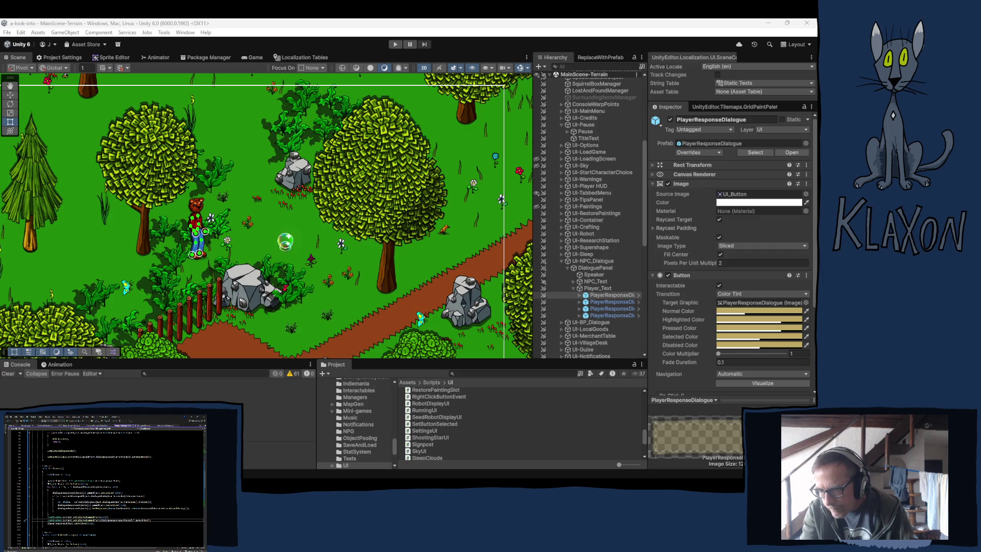
pyautogui.hotkey('ctrl', 'v')
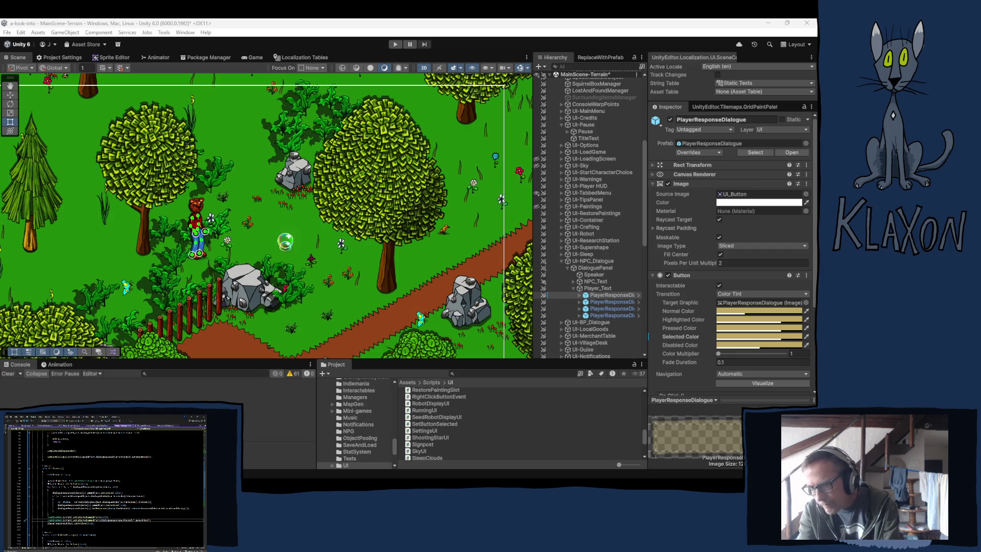
pyautogui.hotkey('alt', 'Tab')
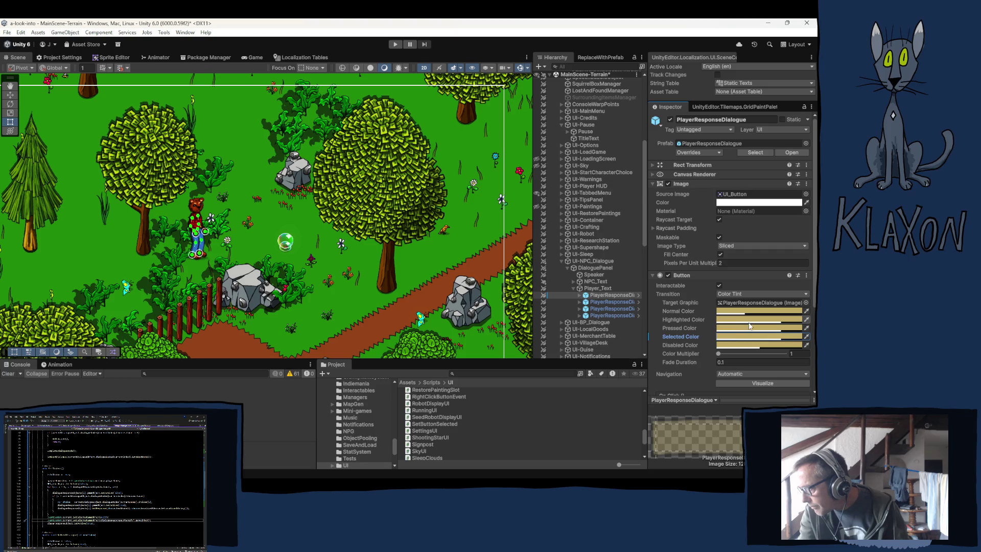
pyautogui.hotkey('alt', 'Tab')
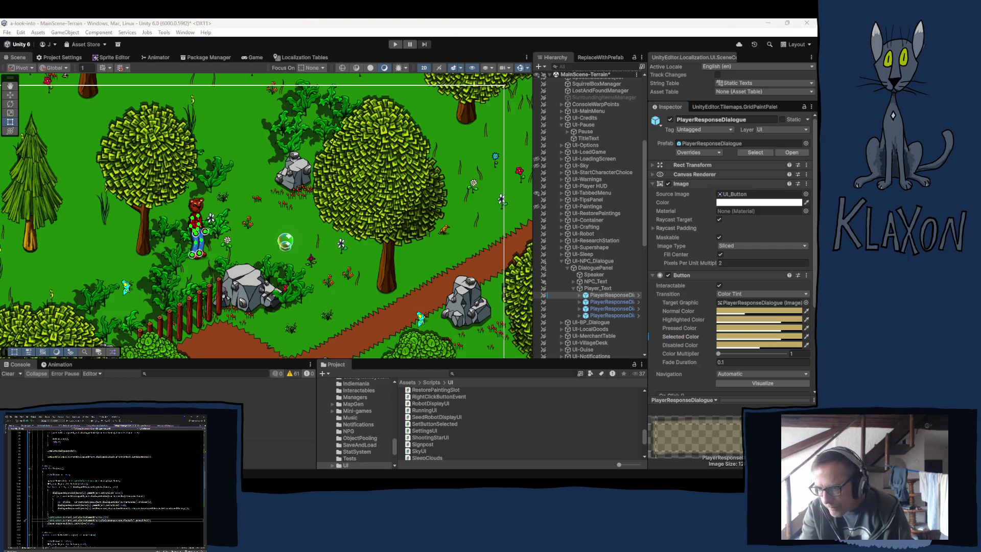